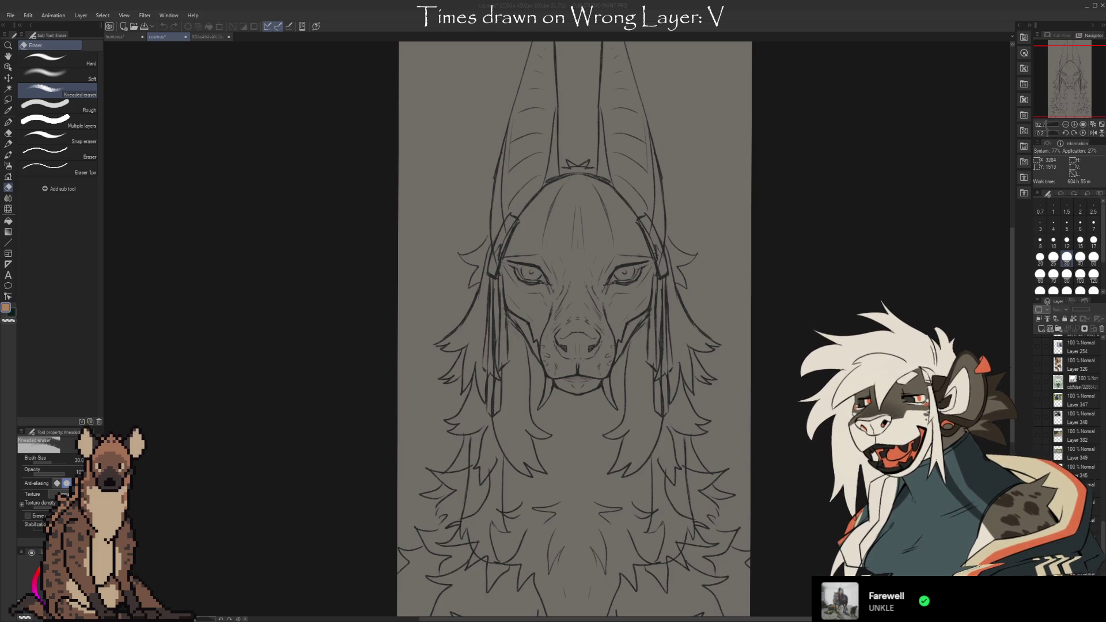
Switch to the cheetah huntress painting with its three paw reference photos
key("ctrl+shift+Tab")
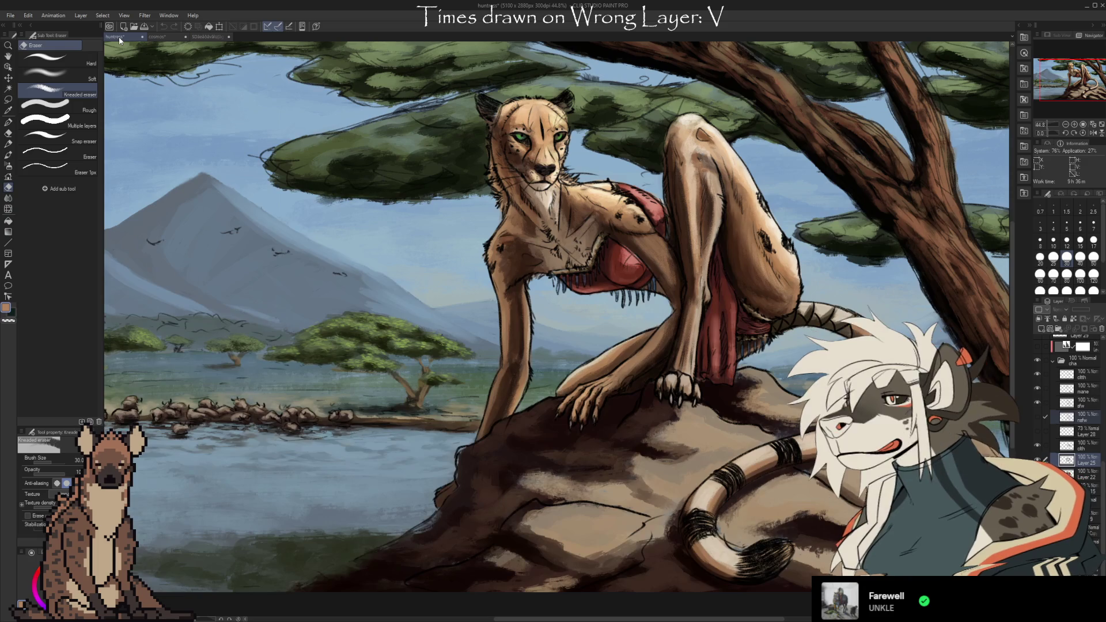
scroll(289, 133, "down", 2)
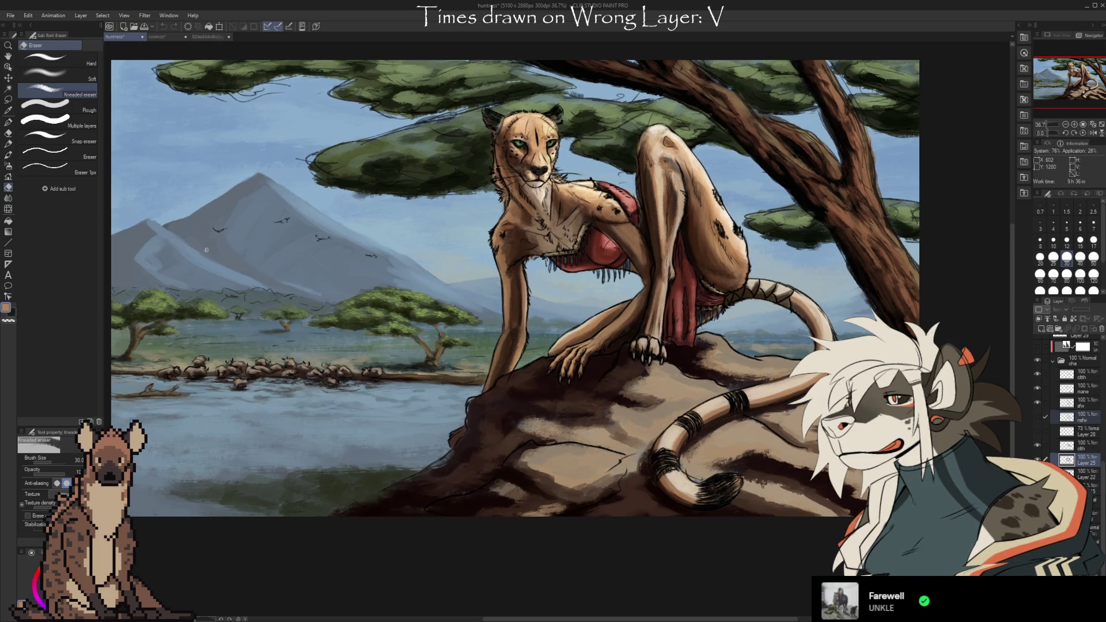
scroll(155, 243, "down", 1)
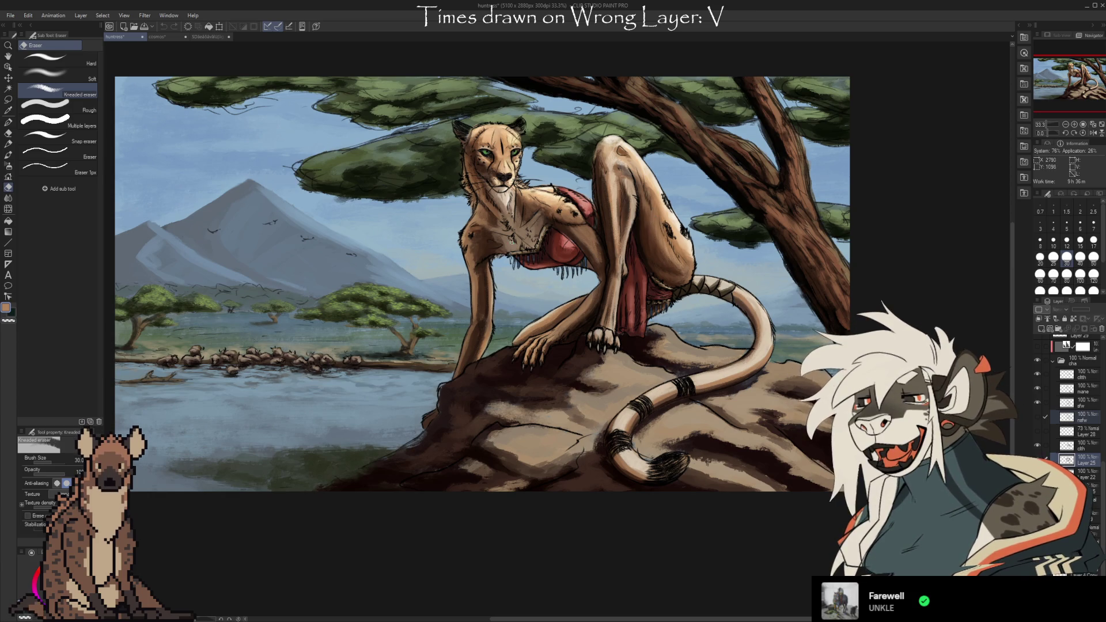
scroll(352, 296, "up", 4)
scroll(353, 296, "up", 4)
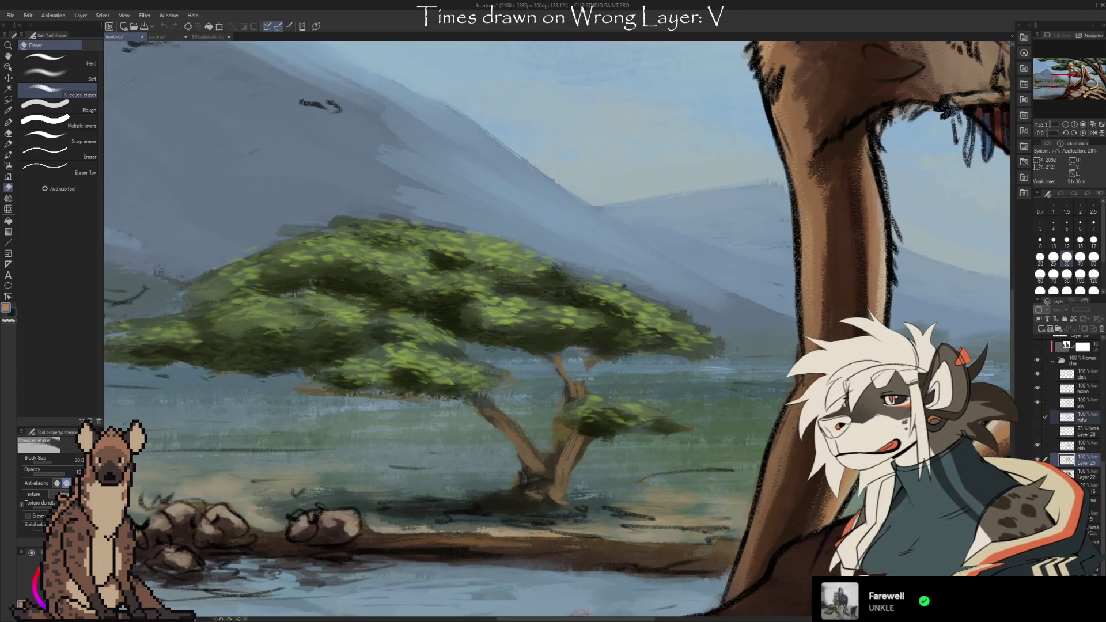
scroll(579, 605, "left", 5)
scroll(579, 605, "left", 2)
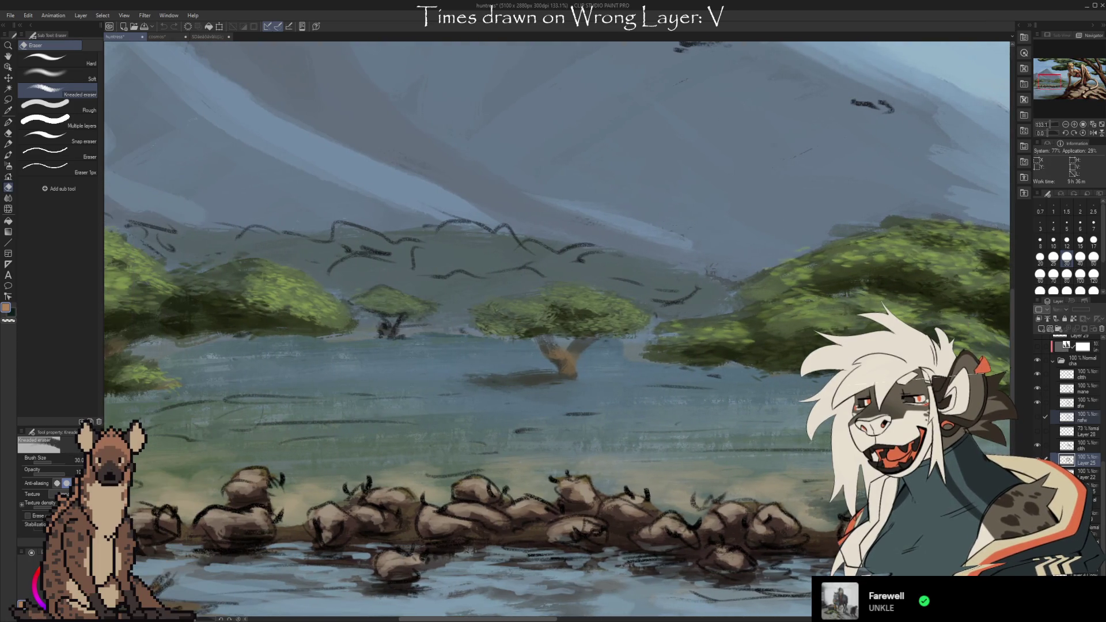
scroll(579, 605, "right", 1)
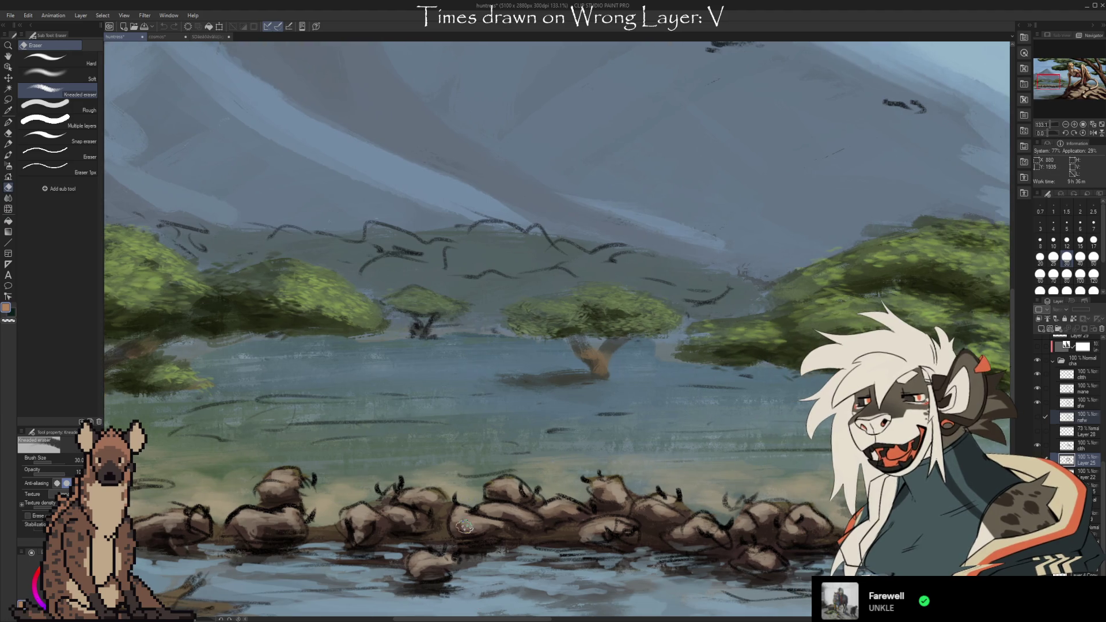
scroll(1007, 304, "down", 5)
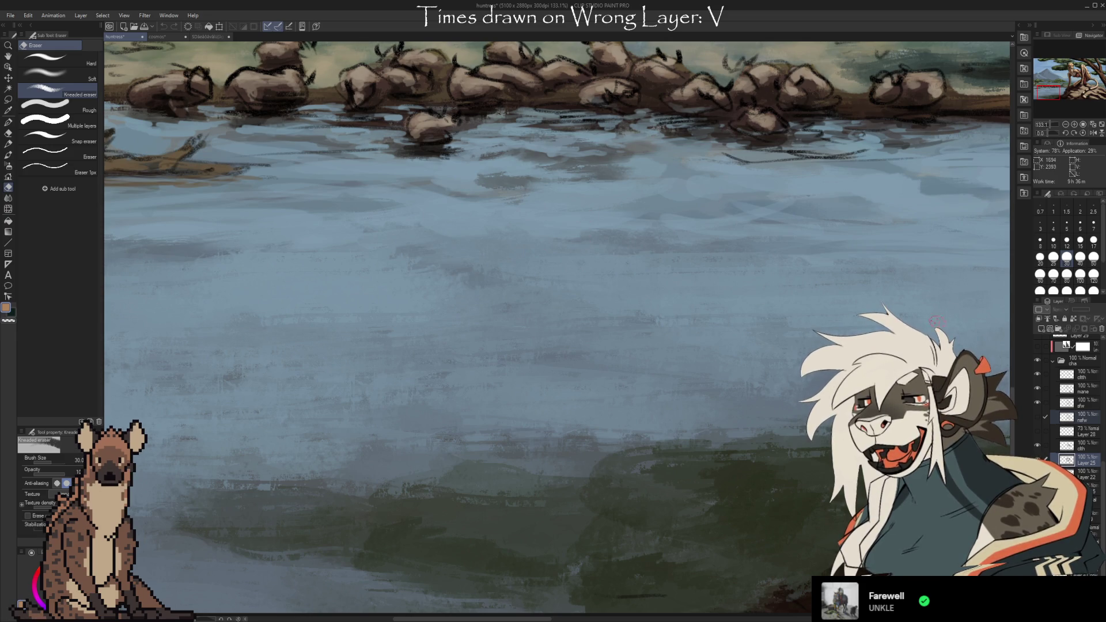
Zoom and pan around the huntress painting to inspect its details
mouse_move(1012, 401)
left_mouse_down()
mouse_move(1014, 213)
mouse_move(1014, 248)
left_mouse_up()
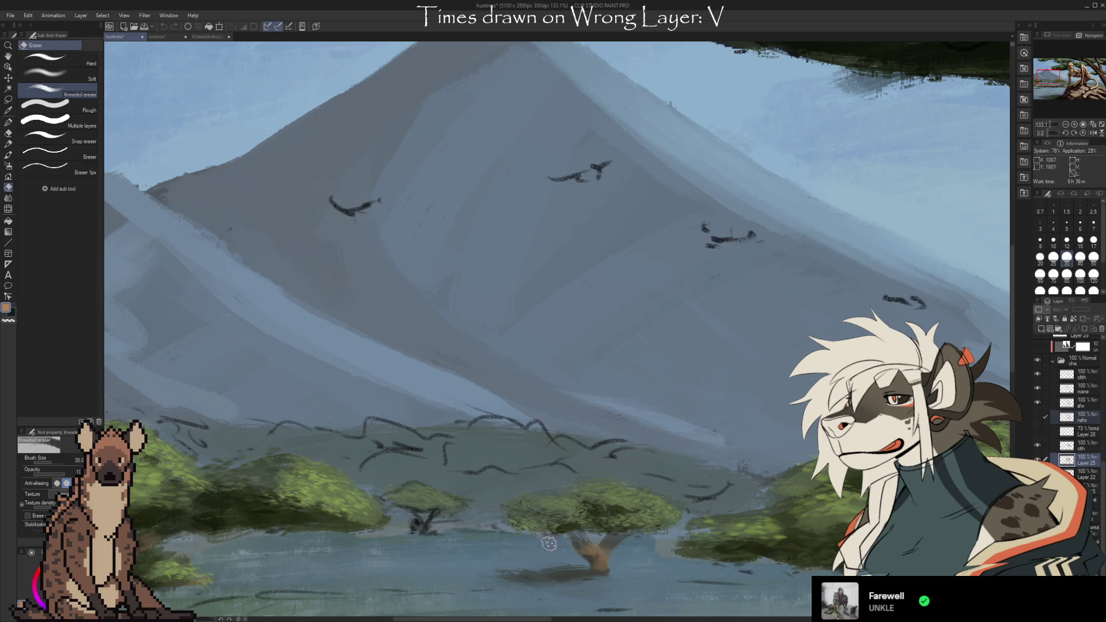
left_click_drag(509, 618, 744, 602)
left_click_drag(1013, 368, 1010, 320)
scroll(689, 308, "down", 2)
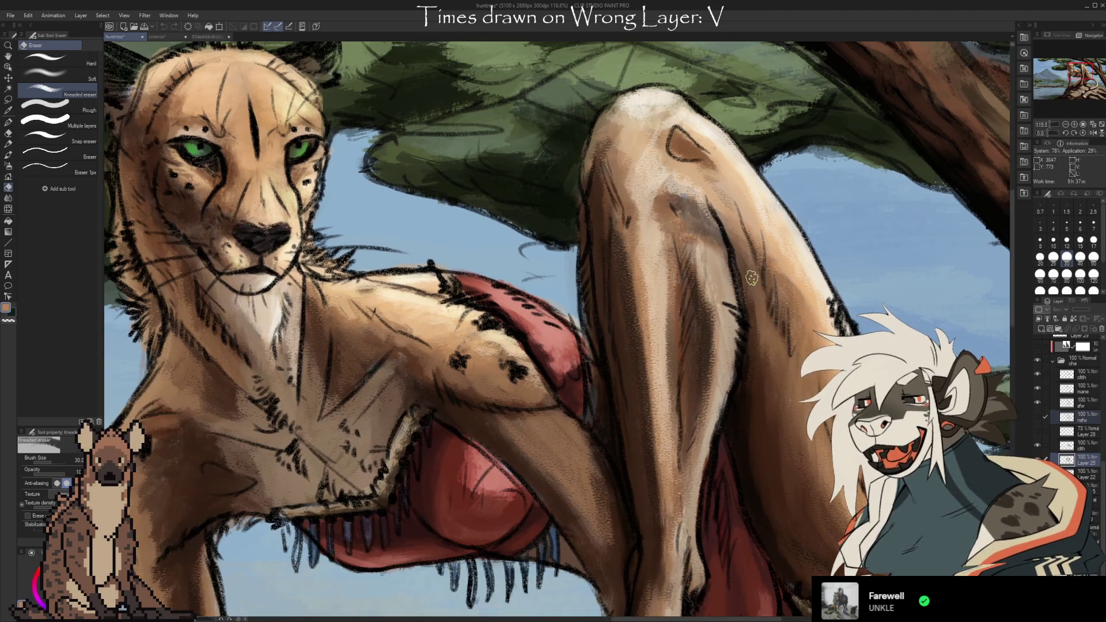
scroll(690, 308, "up", 5)
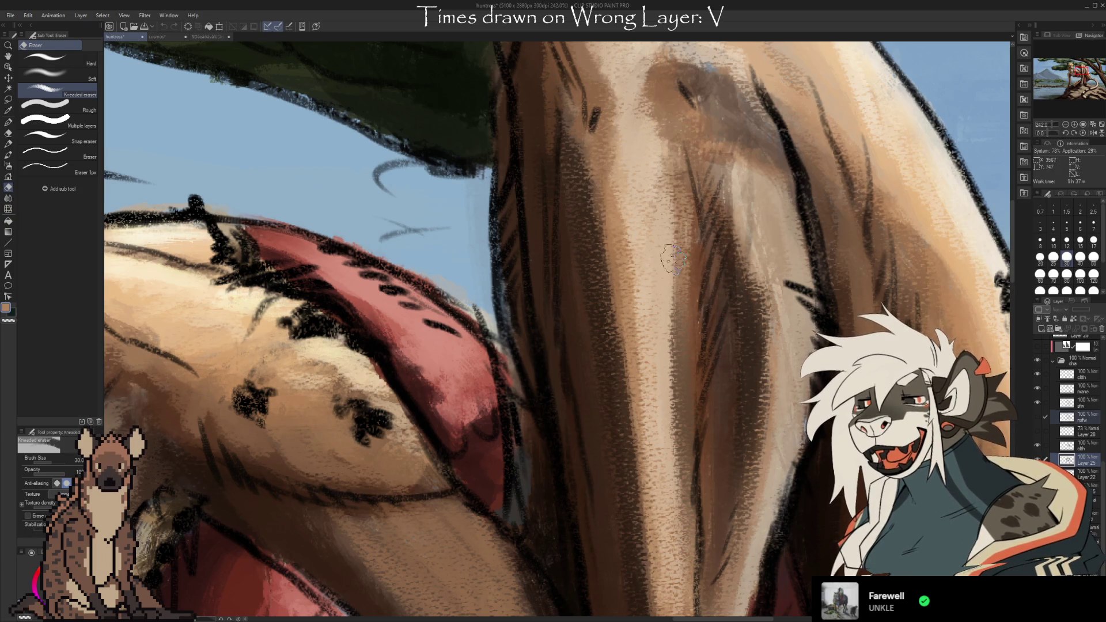
scroll(720, 102, "down", 2)
scroll(720, 102, "down", 5)
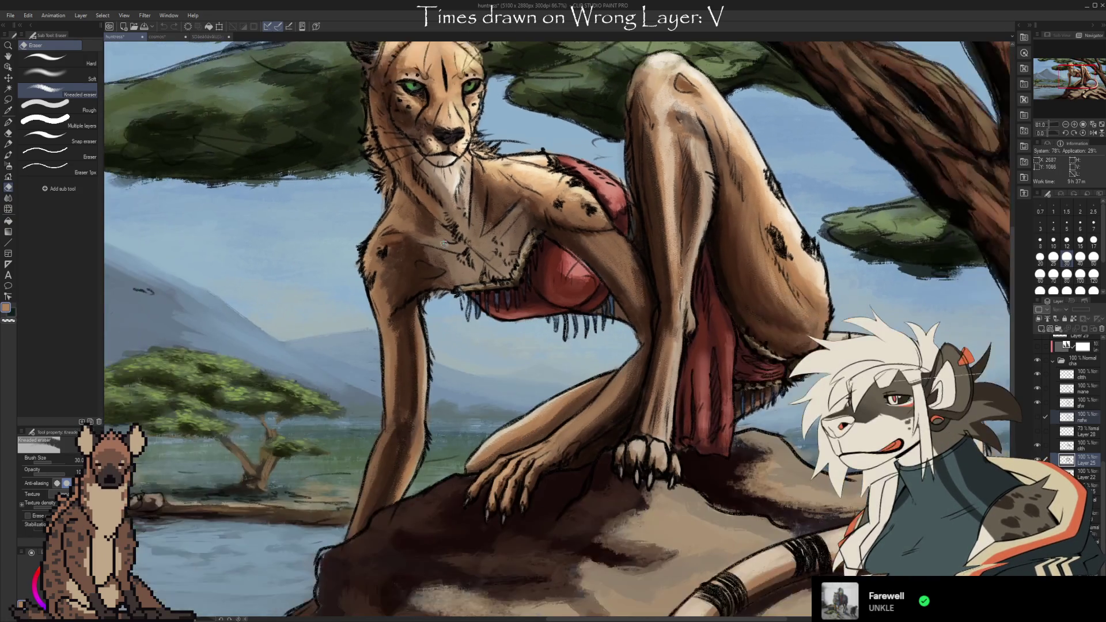
scroll(444, 246, "down", 1)
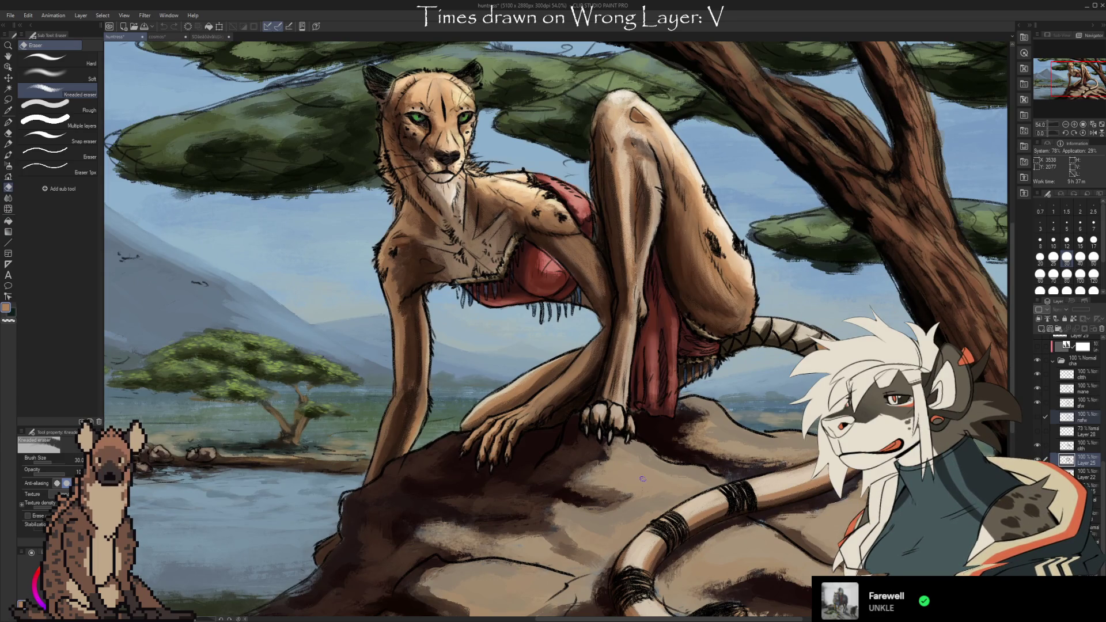
scroll(642, 481, "up", 5)
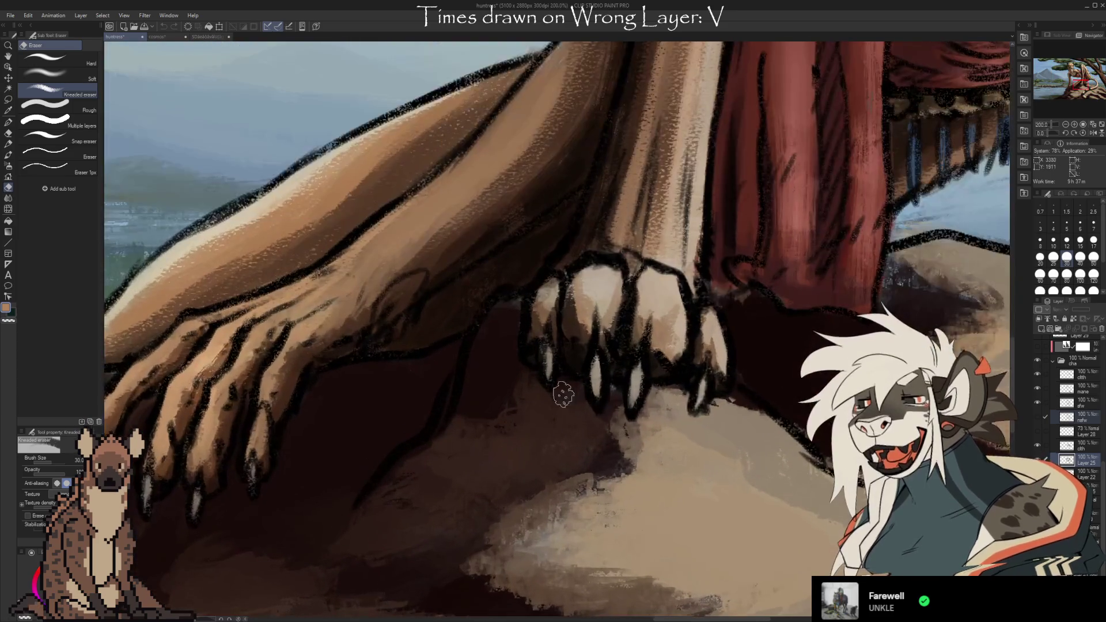
scroll(656, 466, "down", 2)
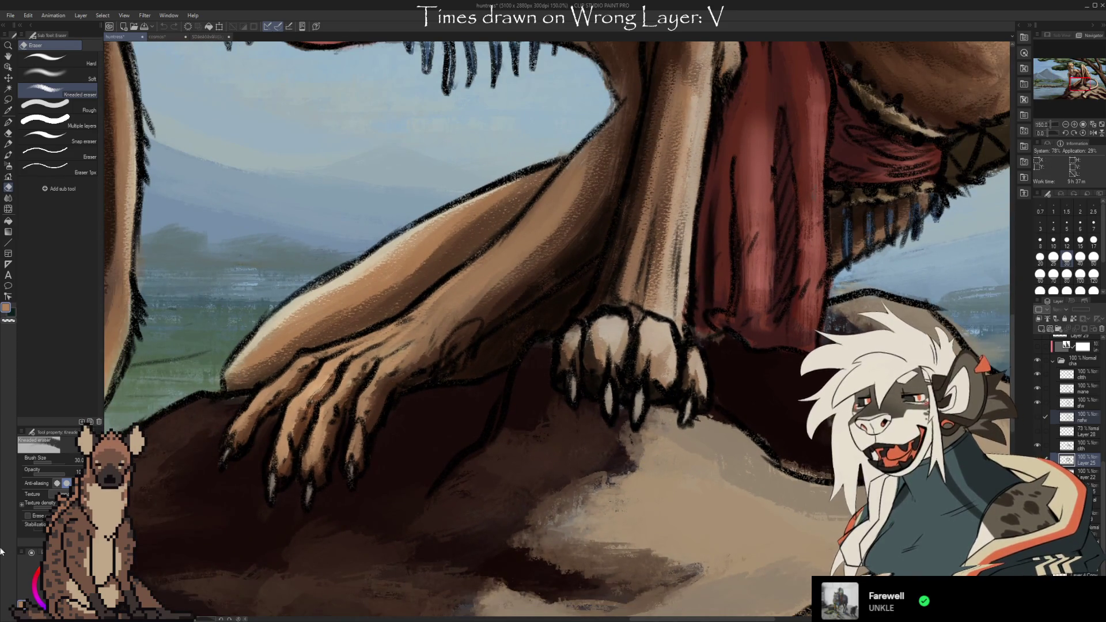
scroll(1064, 409, "up", 2)
scroll(1063, 409, "down", 5)
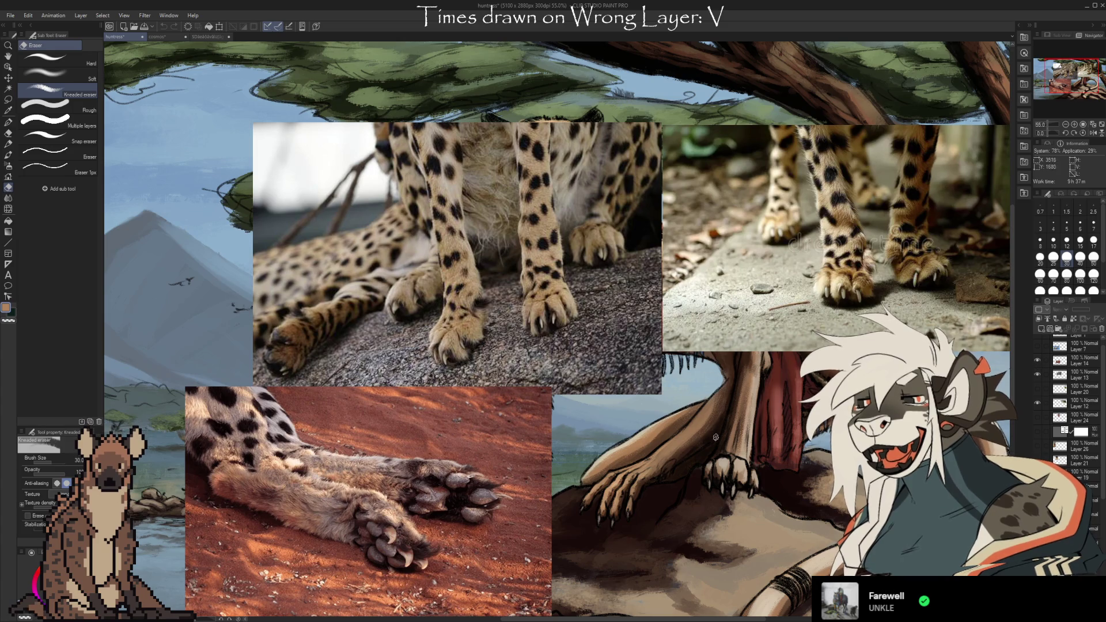
Hide the three cheetah paw reference photo layers in the Layer panel
scroll(720, 438, "down", 1)
scroll(477, 441, "down", 1)
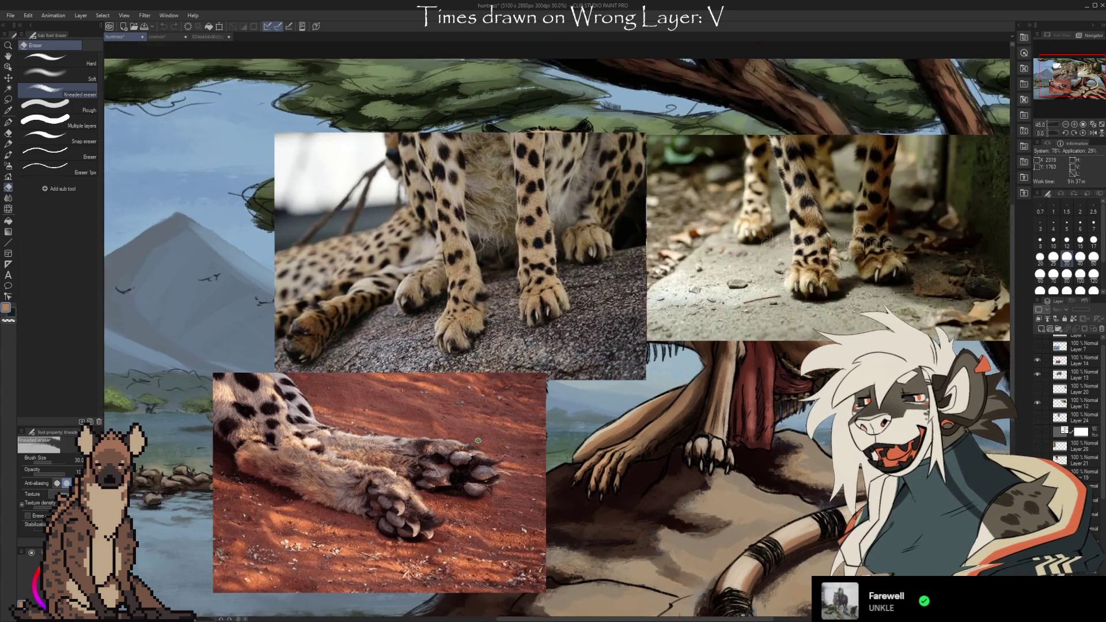
scroll(477, 441, "up", 1)
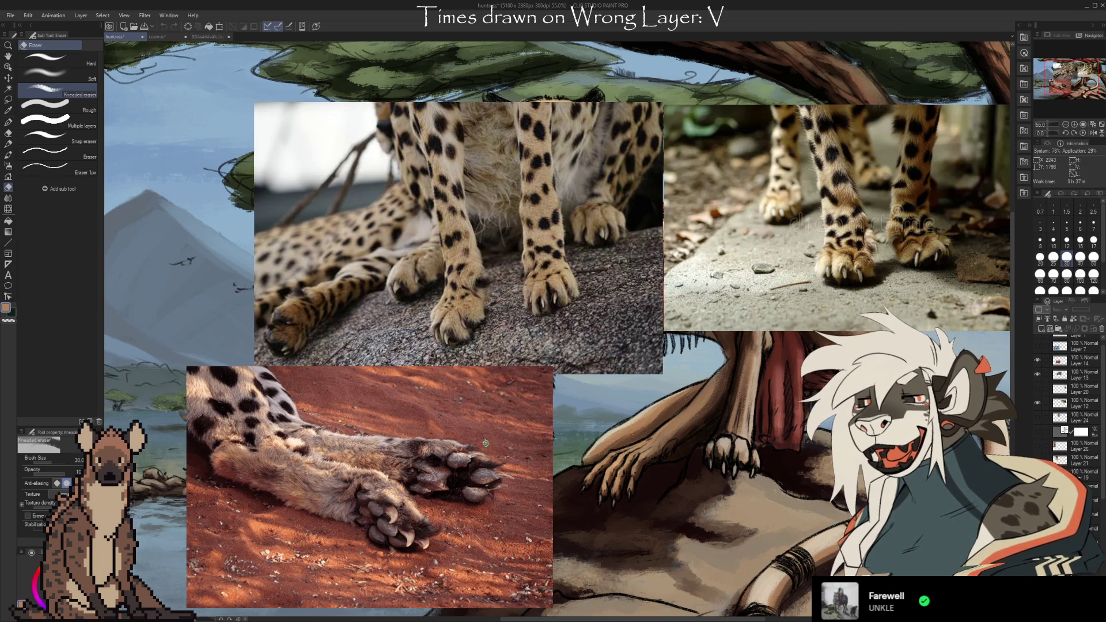
left_click(1037, 403)
left_click(1037, 374)
left_click(1037, 360)
scroll(454, 268, "up", 4)
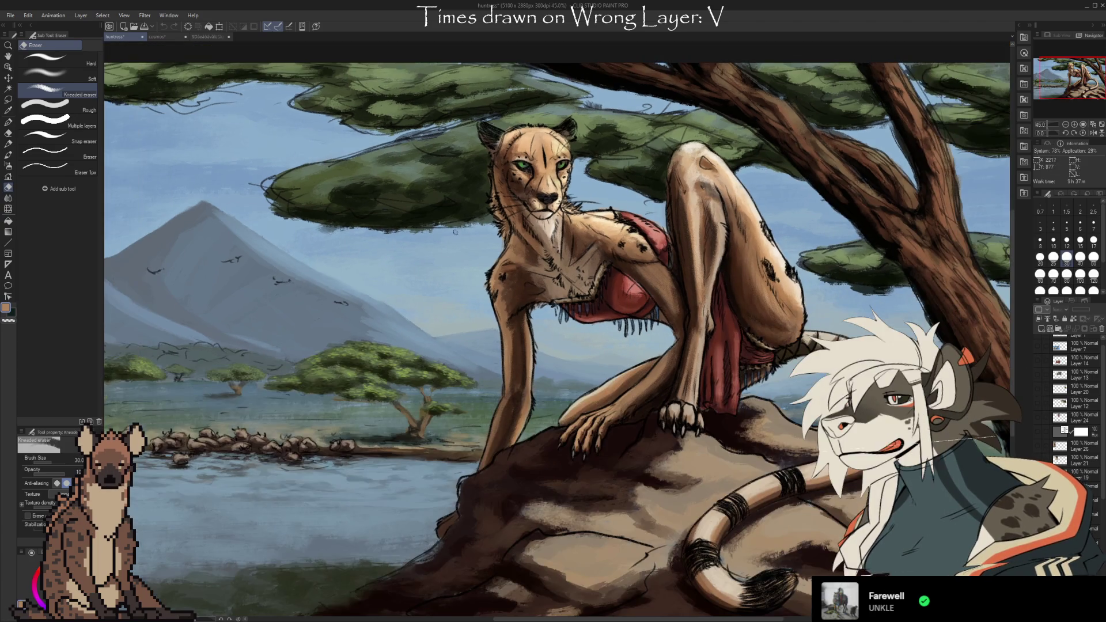
Make Layer 25 in the cha folder active and select all its contents
scroll(564, 239, "up", 4)
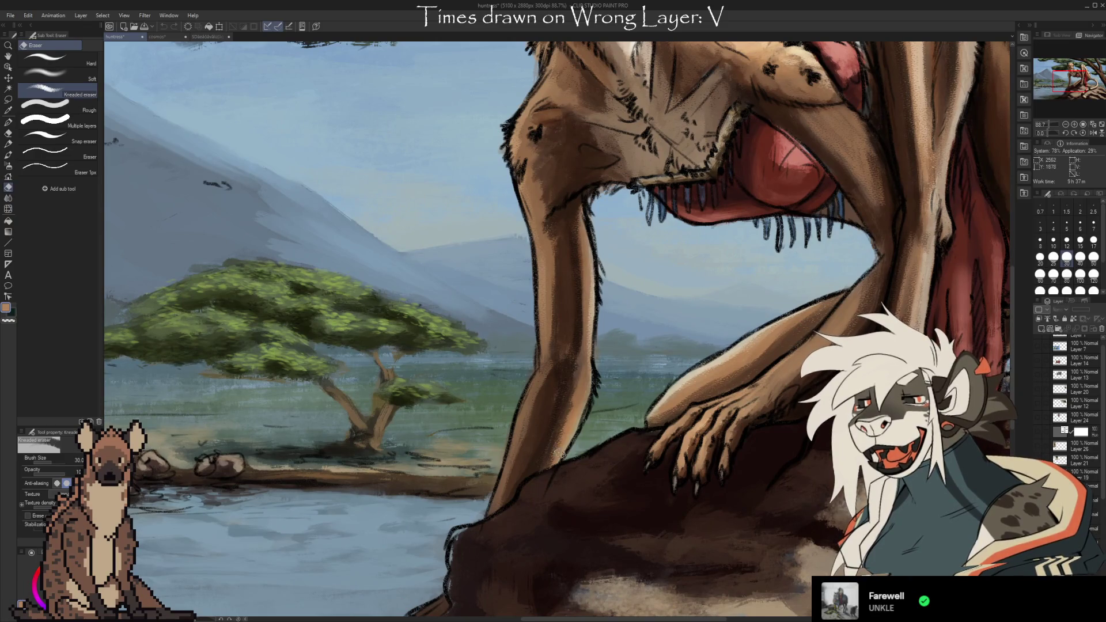
scroll(553, 337, "down", 5)
scroll(552, 337, "down", 1)
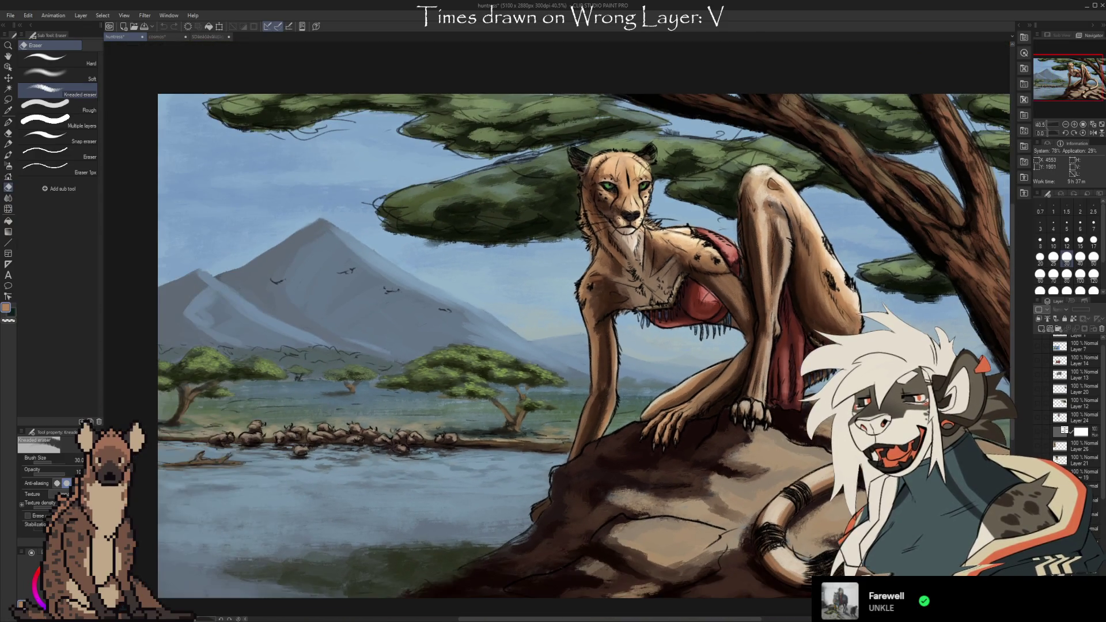
scroll(1078, 403, "down", 5)
left_click(1063, 458)
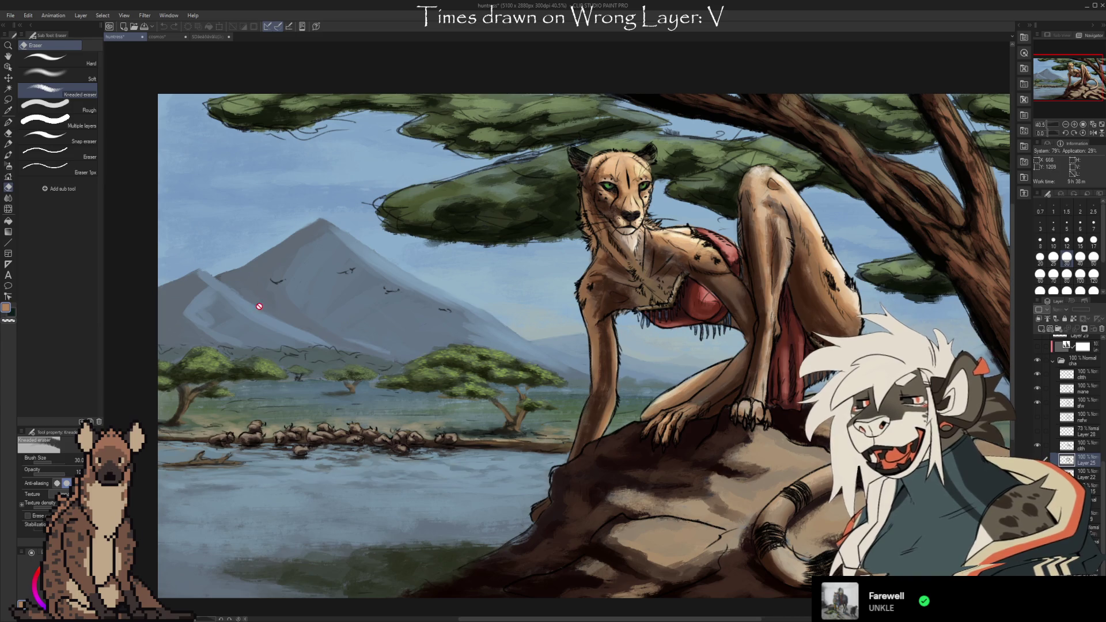
scroll(262, 306, "right", 5)
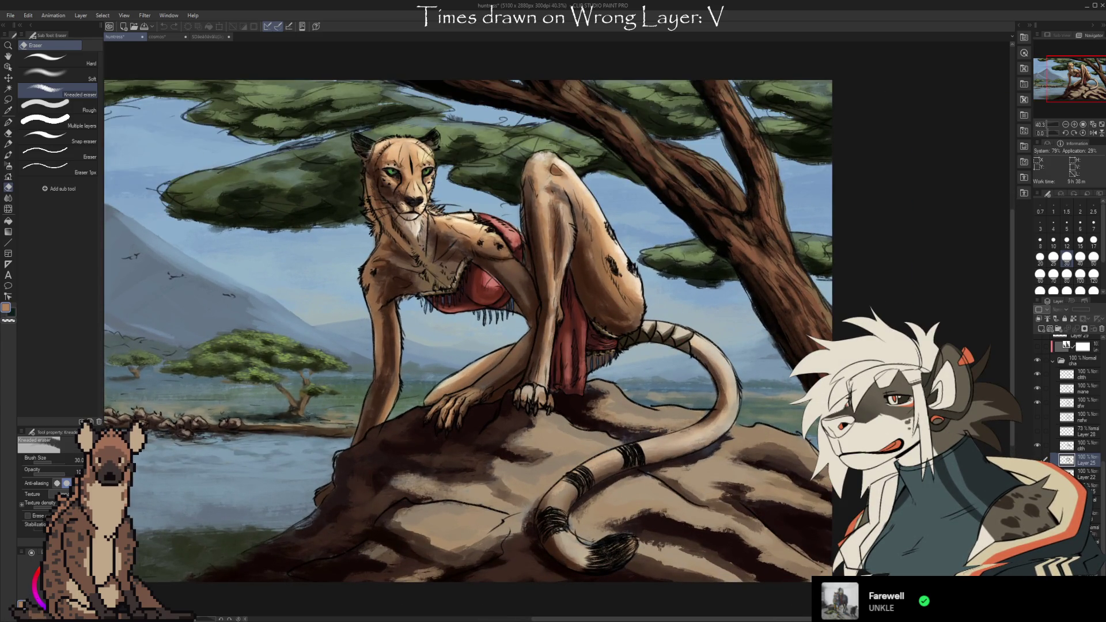
key("ctrl+a")
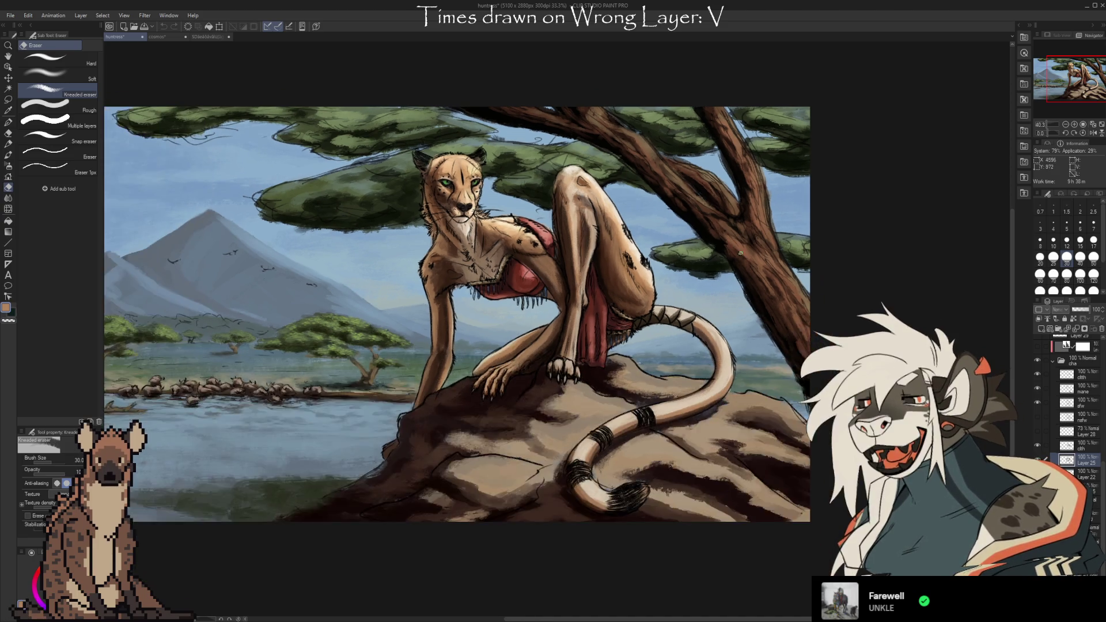
Hide the cheetah's line art and shading layers
scroll(718, 204, "up", 4)
scroll(656, 198, "up", 3)
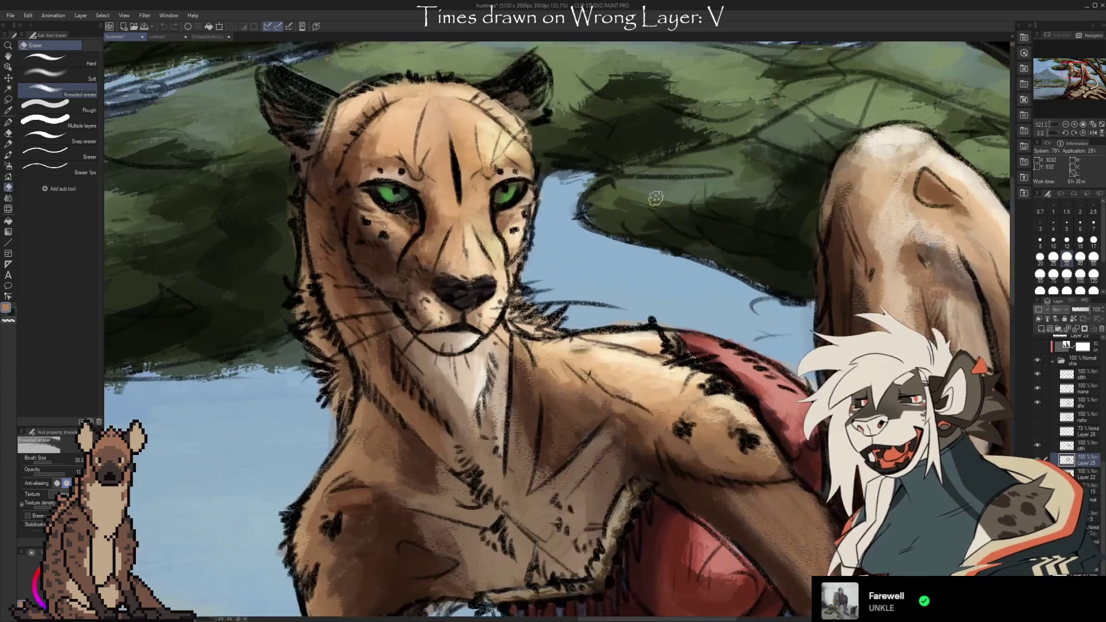
scroll(440, 132, "down", 5)
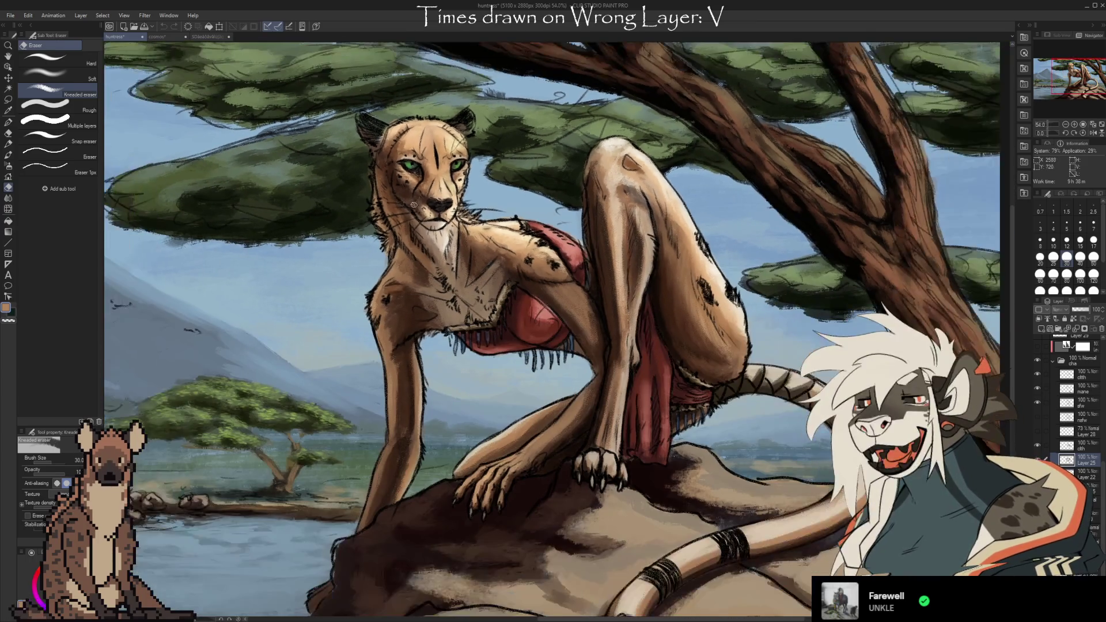
left_click_drag(1036, 383, 1040, 407)
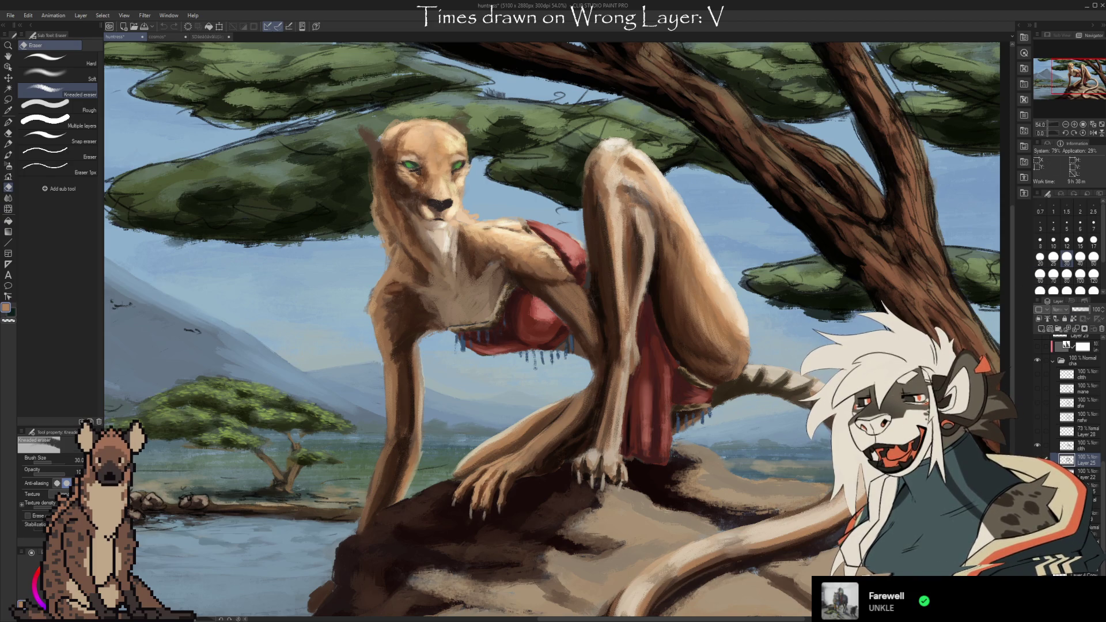
Show the cloth, mane and sfw layers, then return to the cosmos Anubis sketch
scroll(576, 262, "down", 1)
scroll(576, 263, "up", 3)
scroll(624, 353, "down", 2)
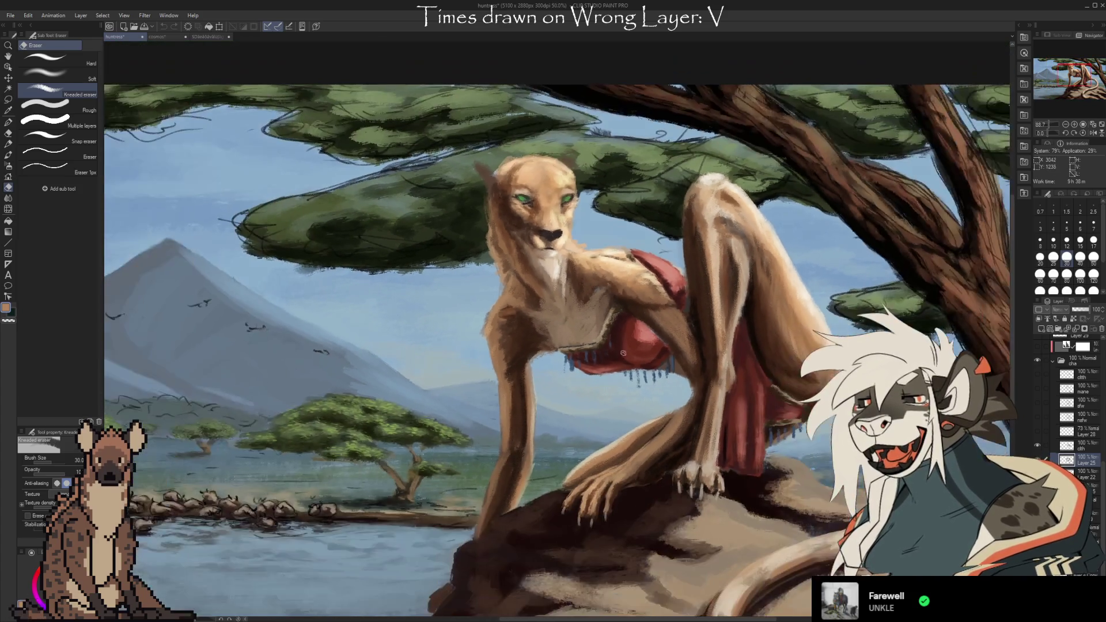
scroll(575, 227, "down", 2)
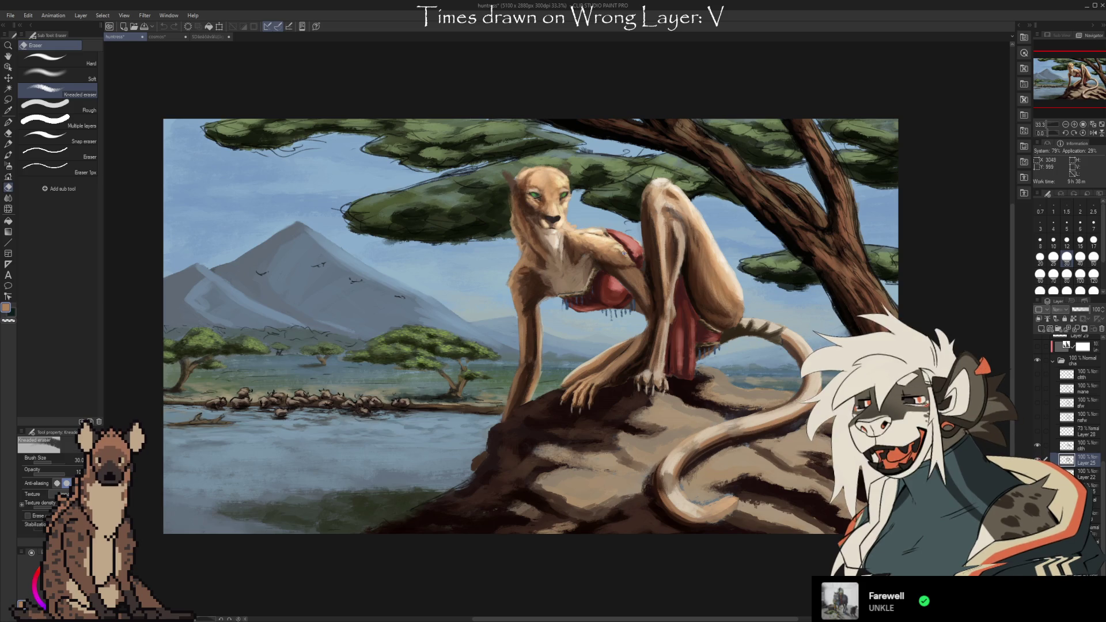
scroll(526, 237, "up", 2)
scroll(526, 237, "down", 3)
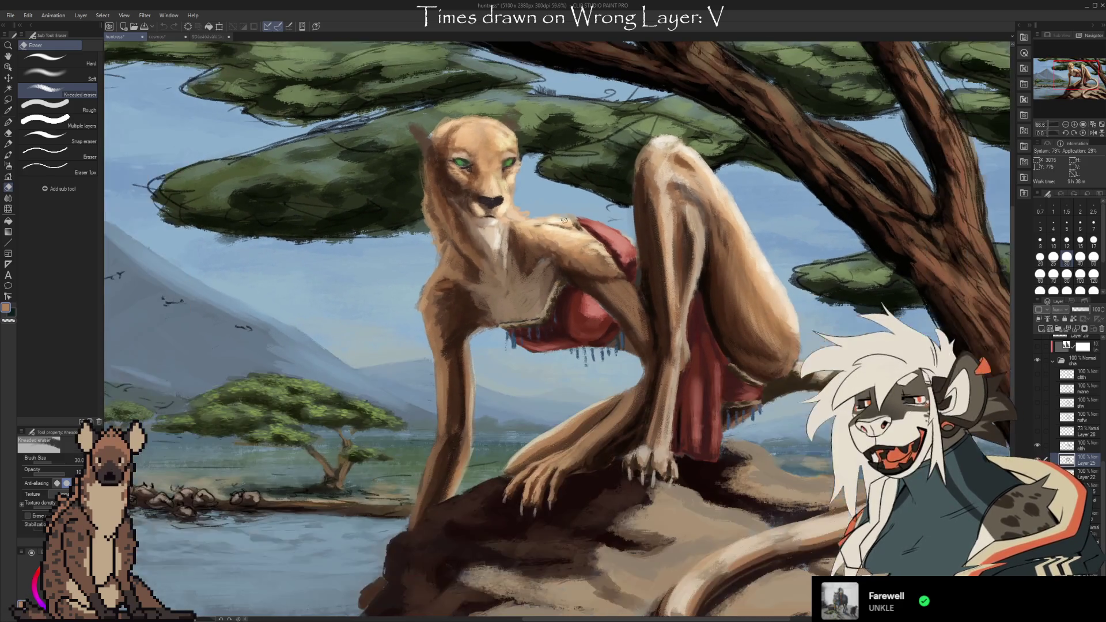
scroll(511, 254, "down", 1)
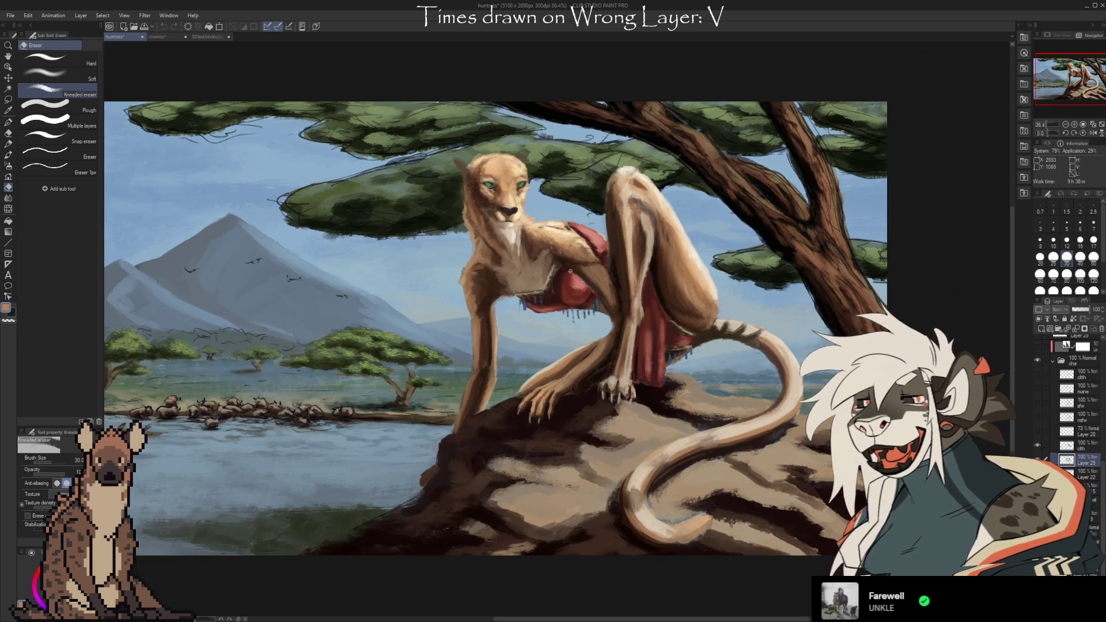
left_click(1038, 374)
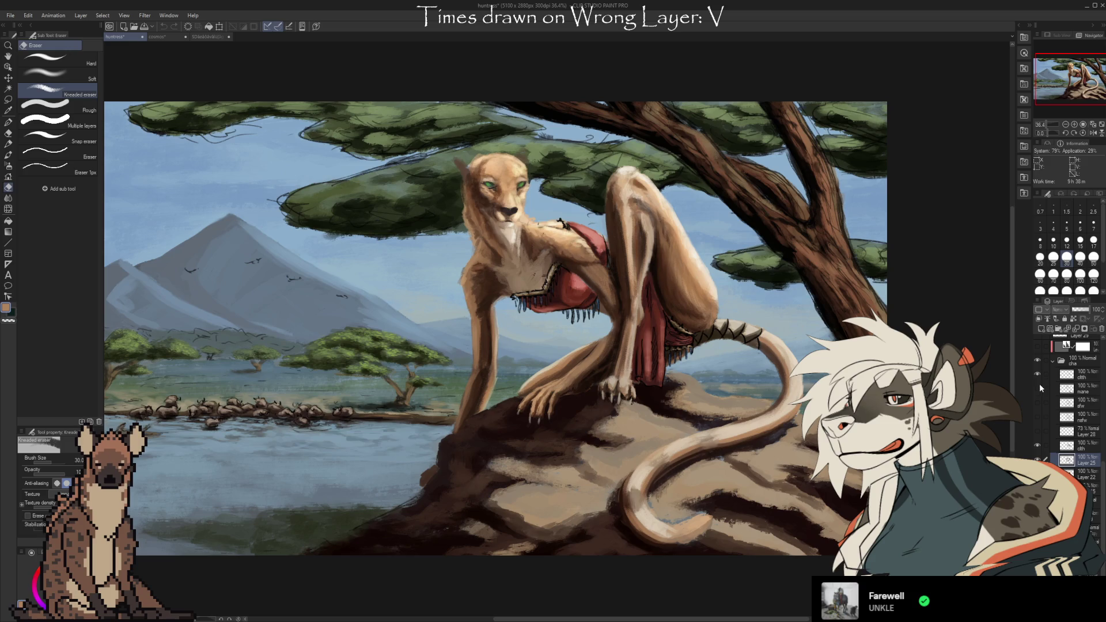
left_click(1038, 387)
left_click(1040, 401)
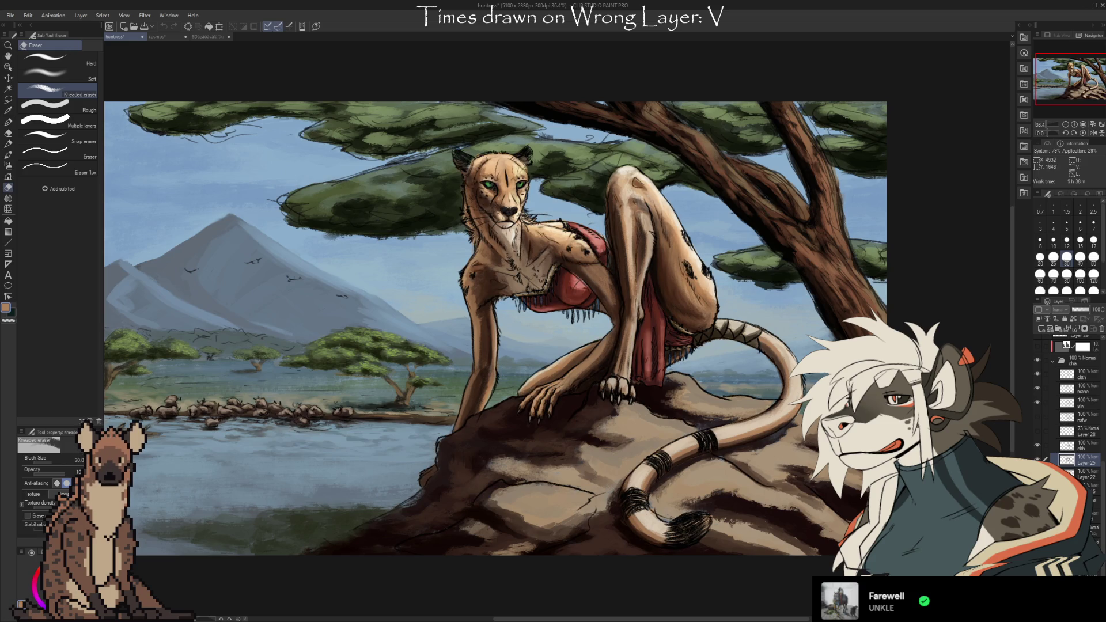
scroll(497, 213, "up", 5)
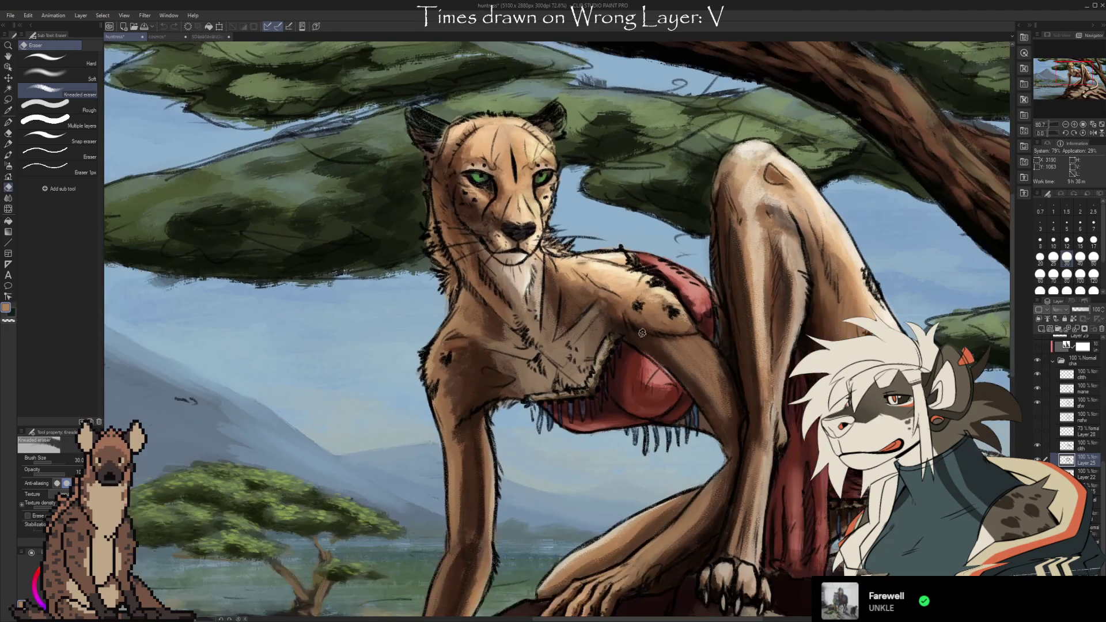
left_click(187, 37)
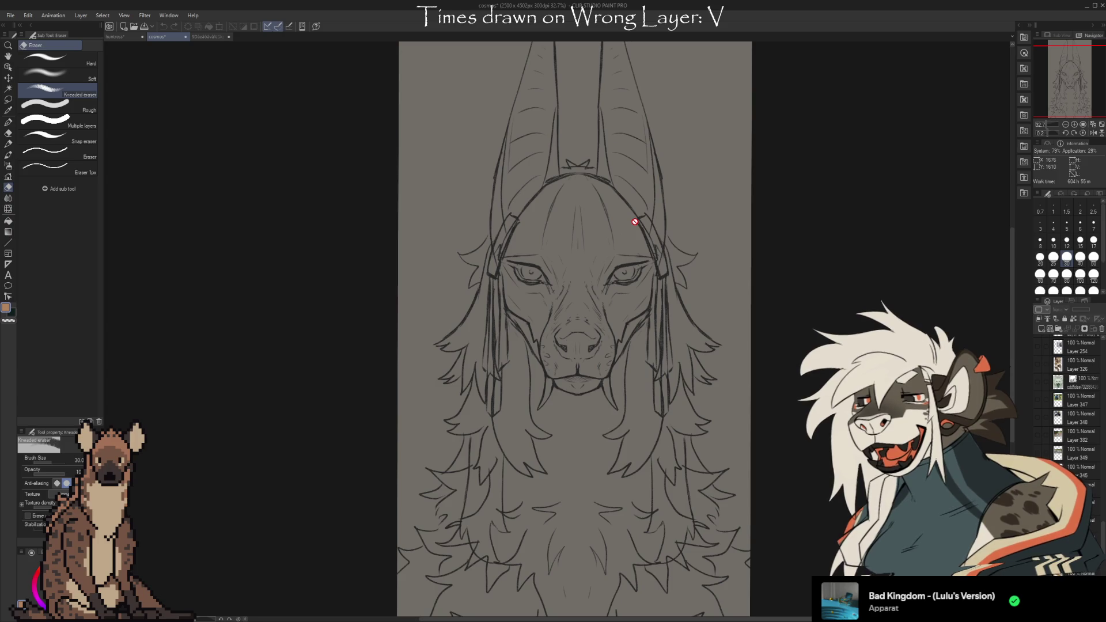
Select the sketch's vtube project folder and start a new blank Illustration canvas
scroll(587, 229, "down", 1)
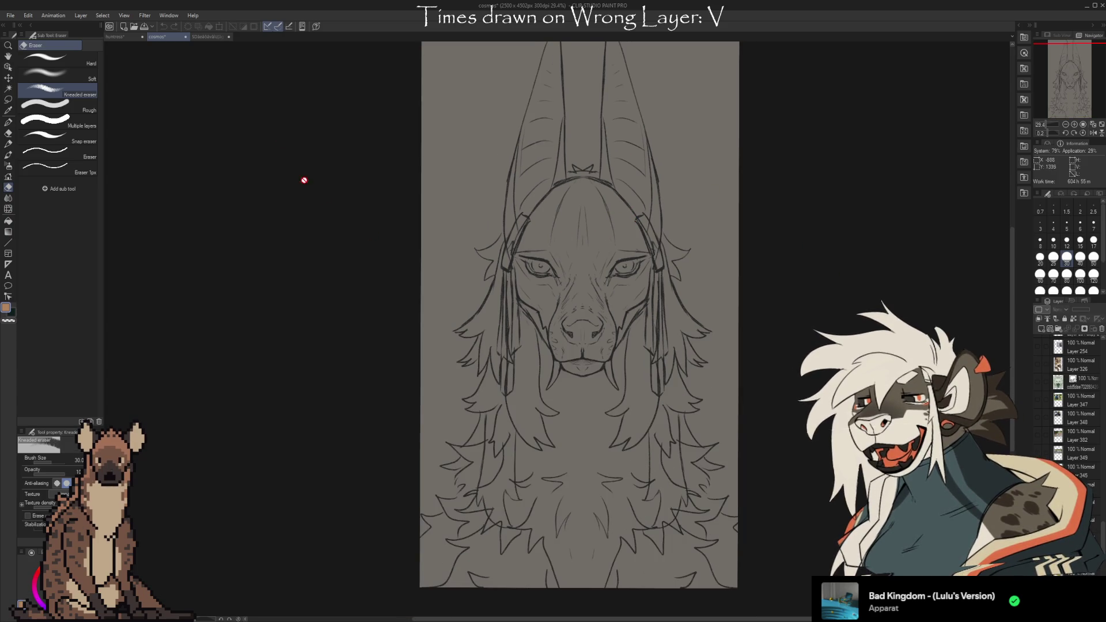
scroll(1062, 431, "down", 2)
scroll(1062, 431, "down", 3)
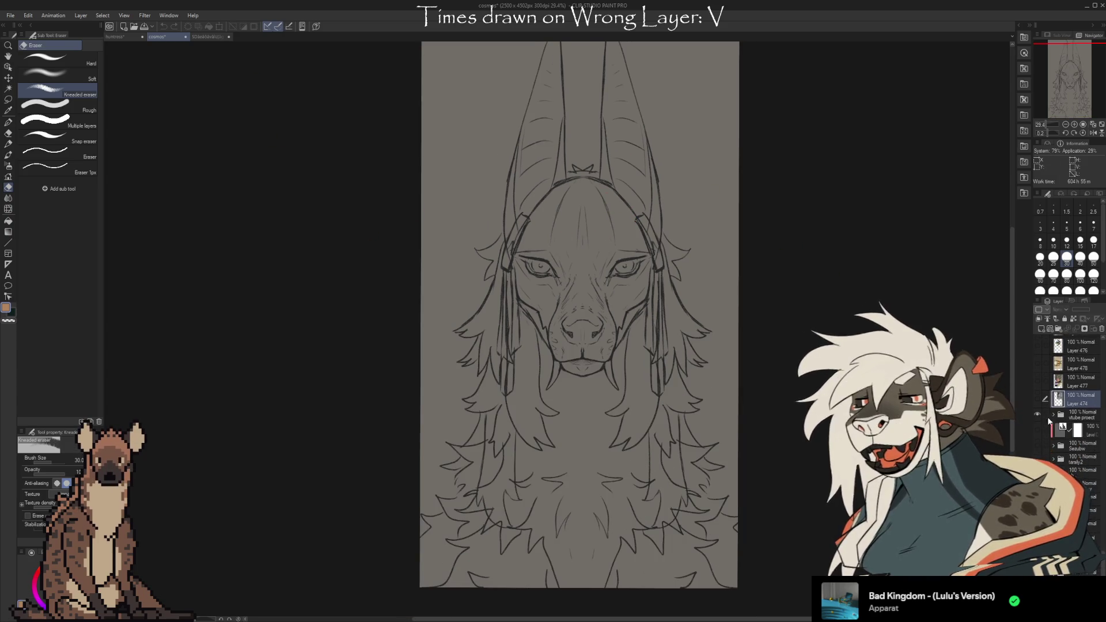
left_click(1077, 415)
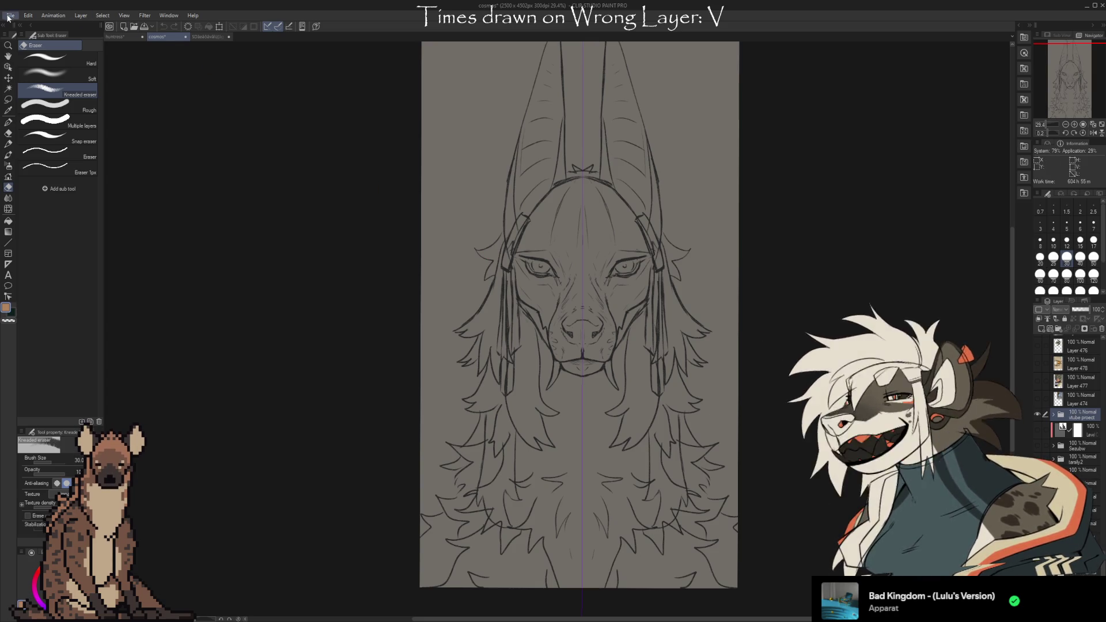
left_click(79, 29)
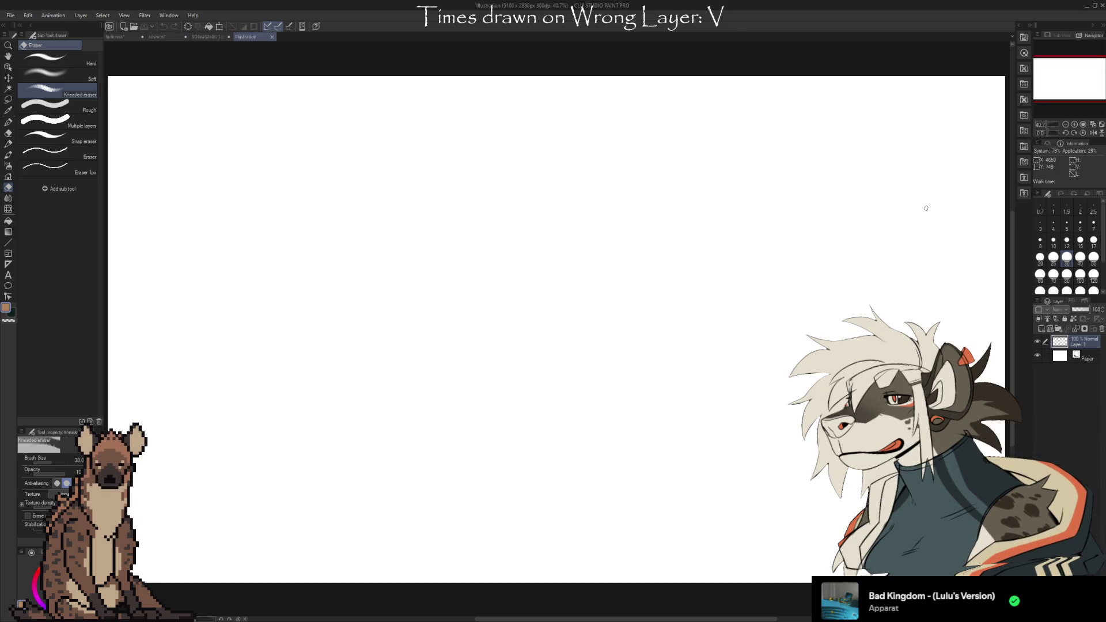
Fill the new canvas's Paper layer with grey picked from the cosmos sketch background
key("ctrl+minus")
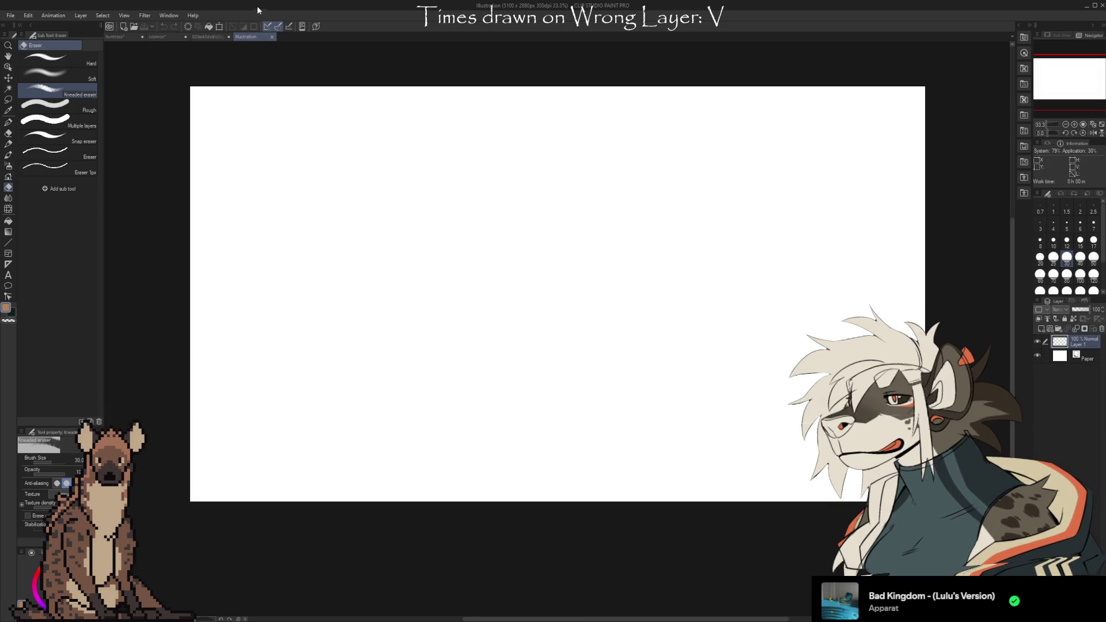
left_click(1094, 360)
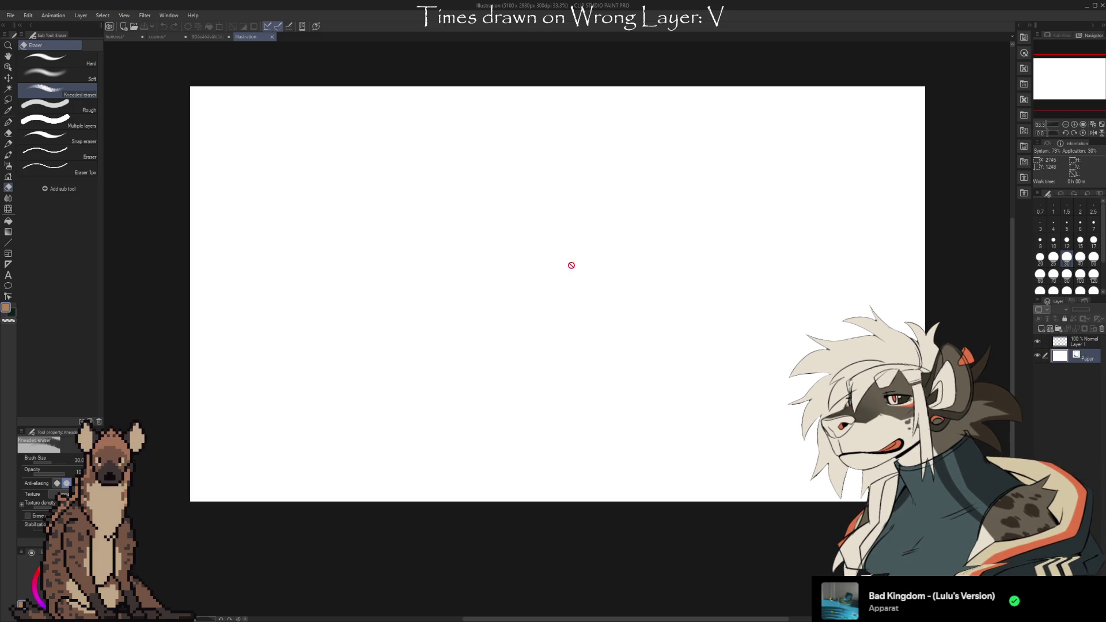
left_click(167, 38)
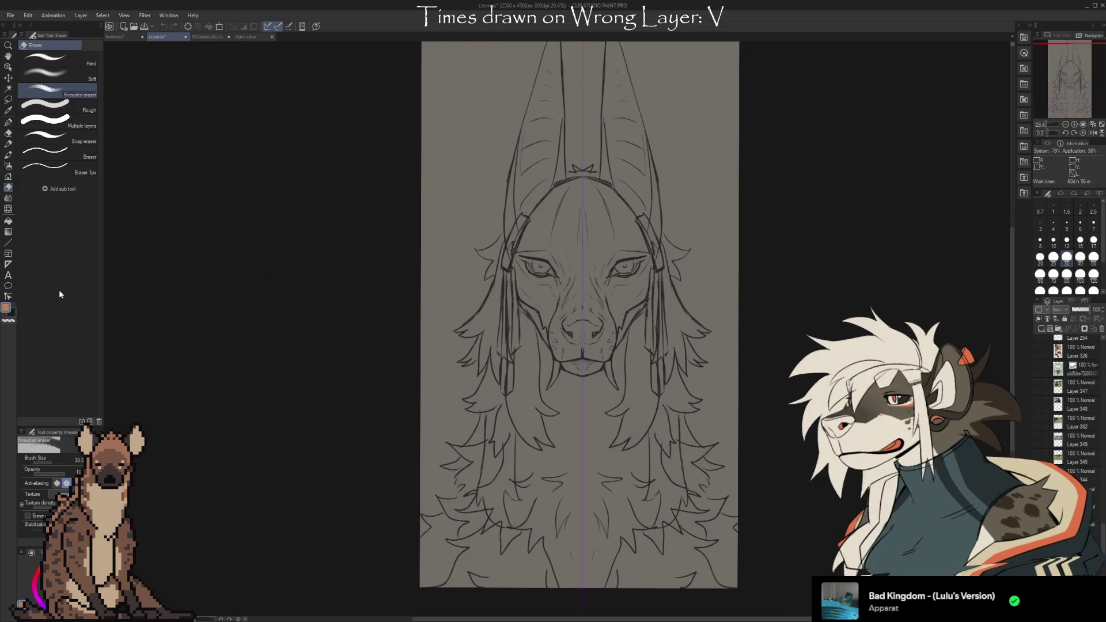
left_click(481, 113, "alt")
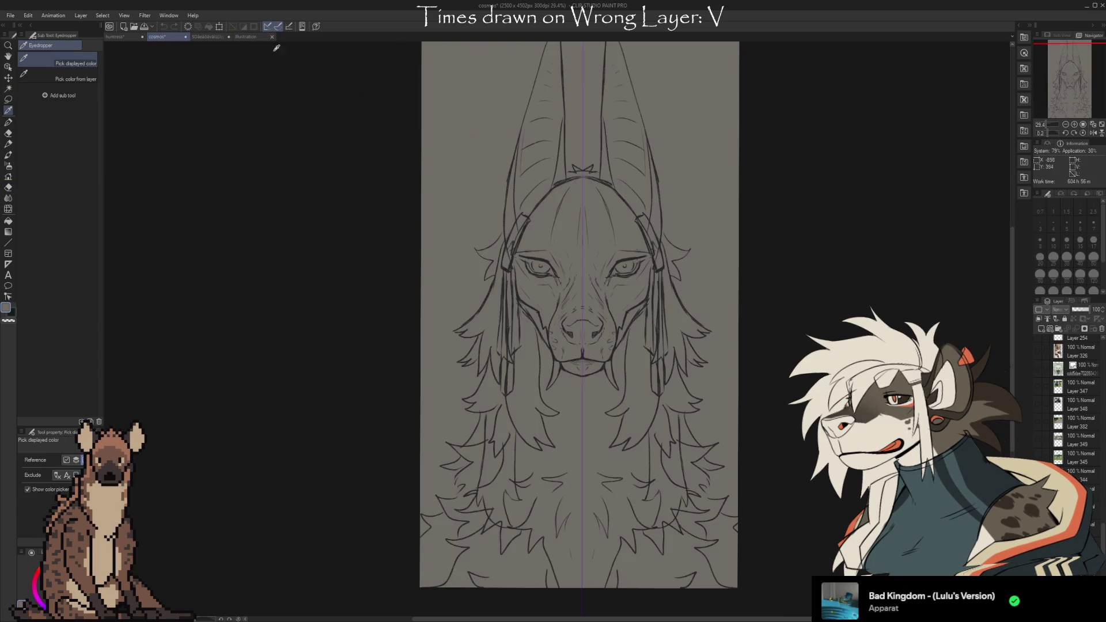
left_click(246, 36)
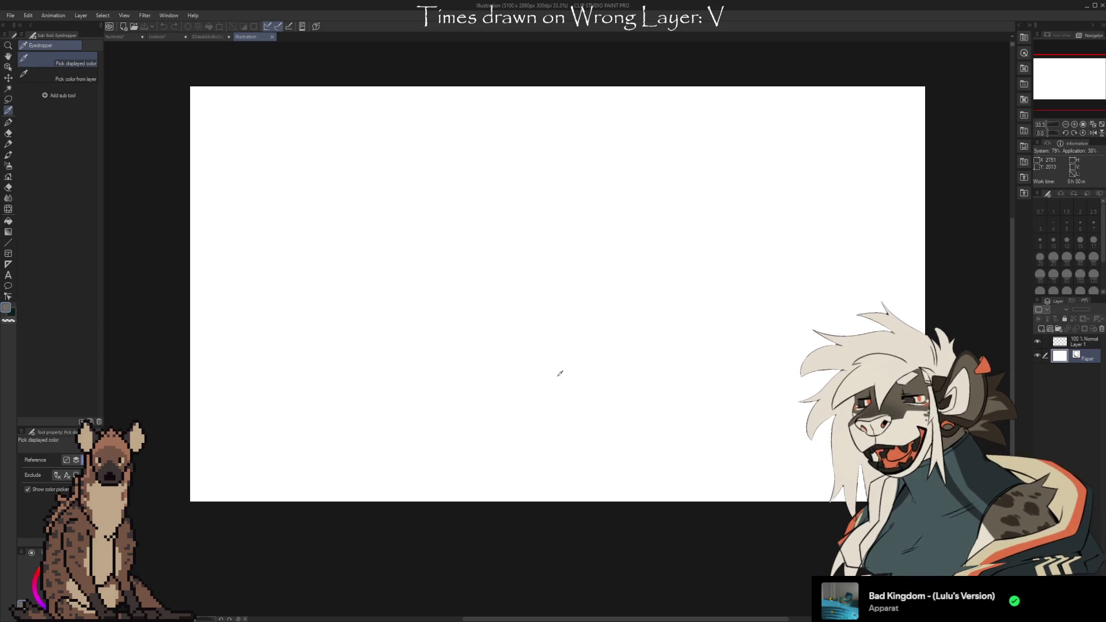
left_click(7, 232)
left_click(8, 221)
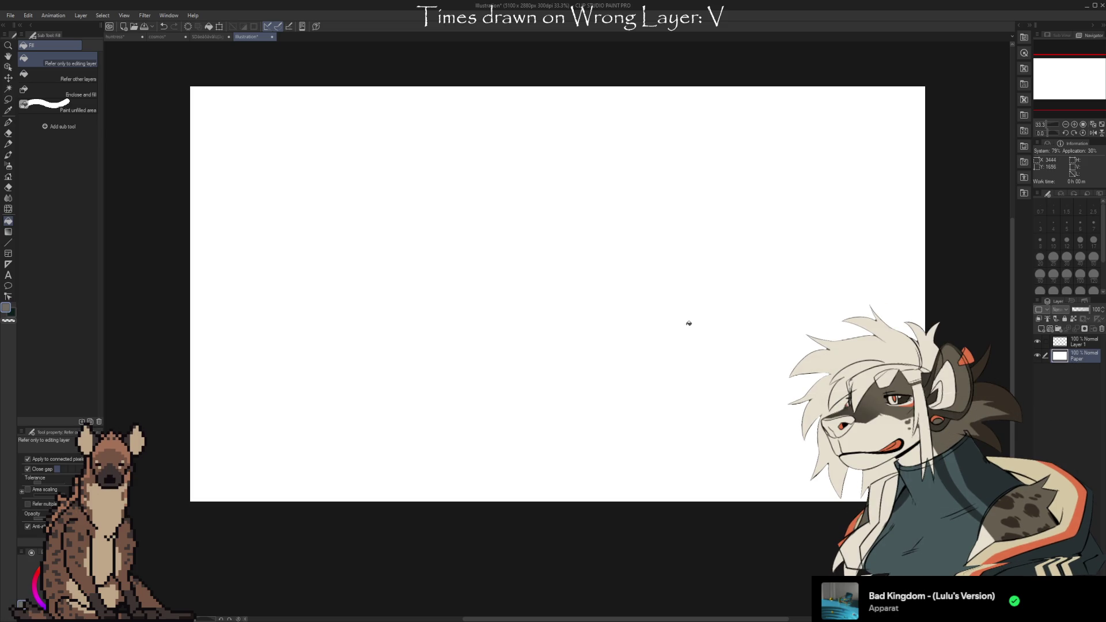
left_click(656, 360)
Rotate the view so the grey canvas stands upright as a portrait, recentred
mouse_move(703, 264)
left_mouse_down()
mouse_move(757, 355)
mouse_move(588, 421)
left_mouse_up()
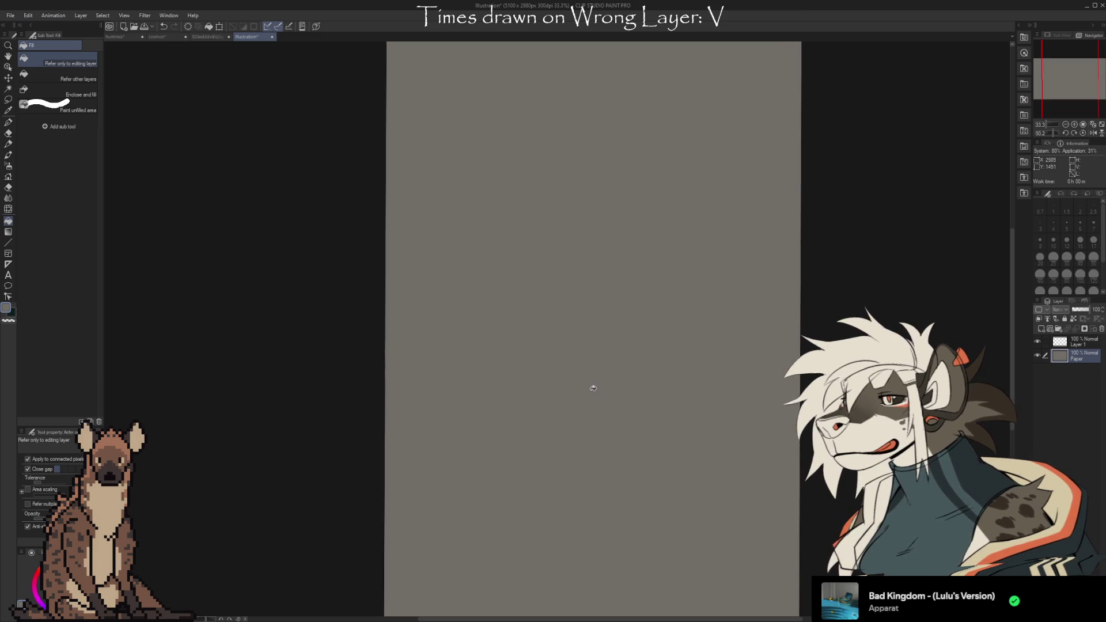
scroll(548, 158, "down", 2)
scroll(689, 390, "up", 1)
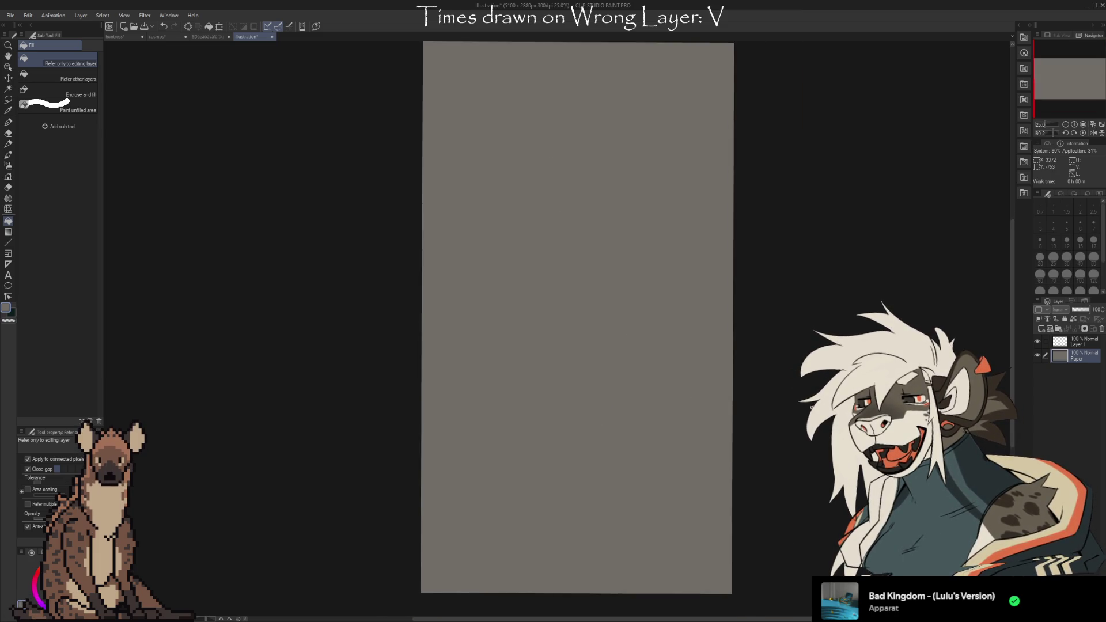
mouse_move(538, 457)
left_mouse_down()
mouse_move(696, 229)
mouse_move(612, 427)
left_mouse_up()
scroll(611, 427, "down", 1)
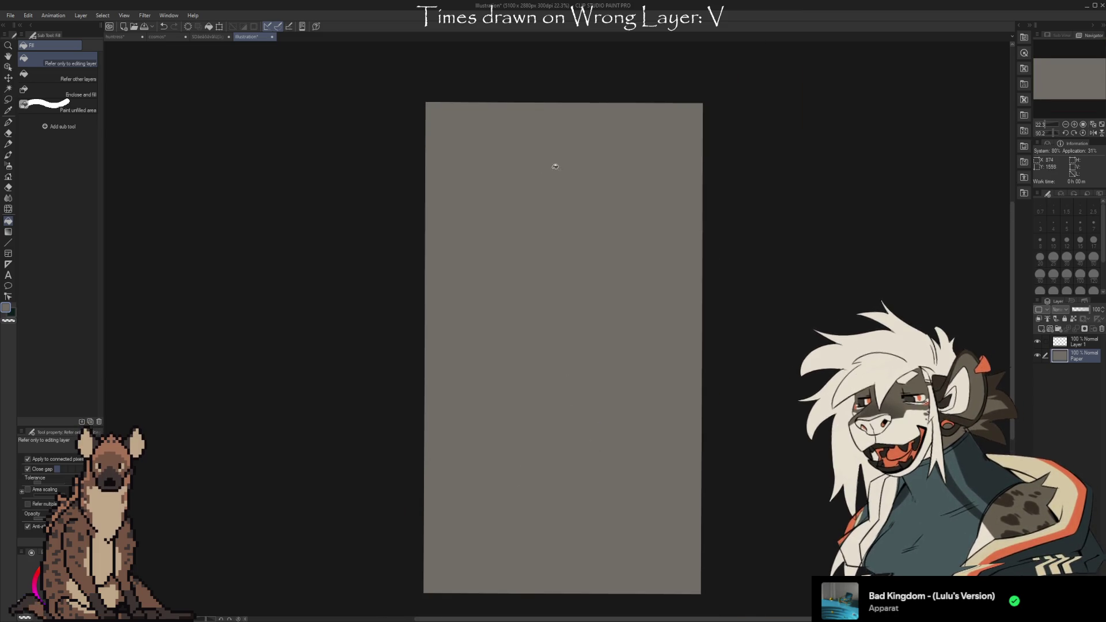
Copy the cosmos vtube project folder into the grey canvas and expand it
scroll(545, 440, "up", 1)
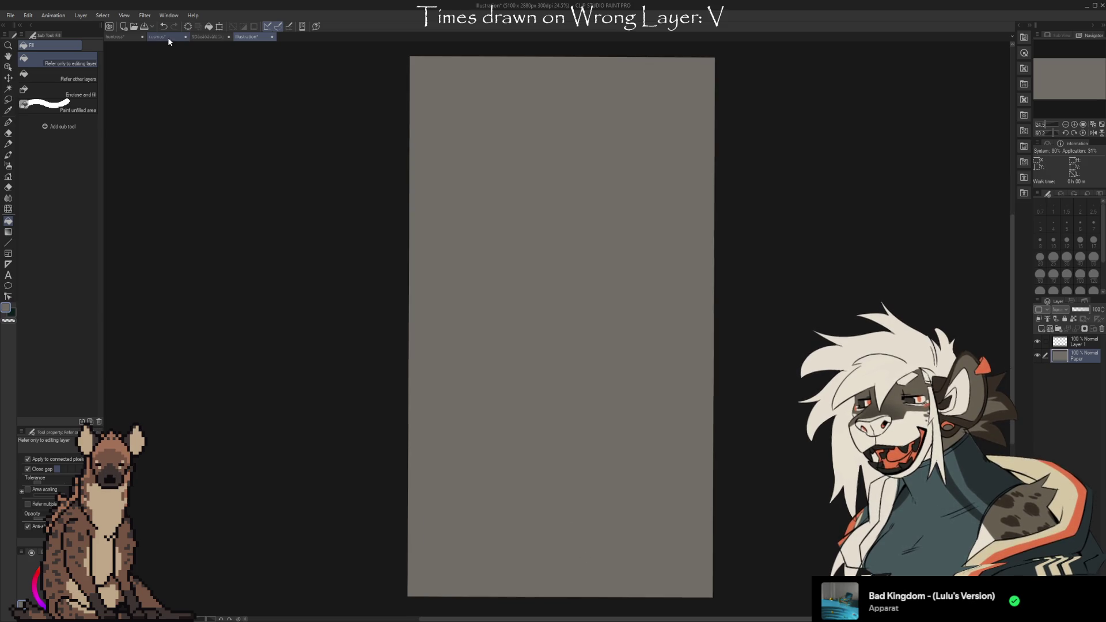
left_click(166, 37)
scroll(1080, 424, "down", 3)
left_click(1081, 437)
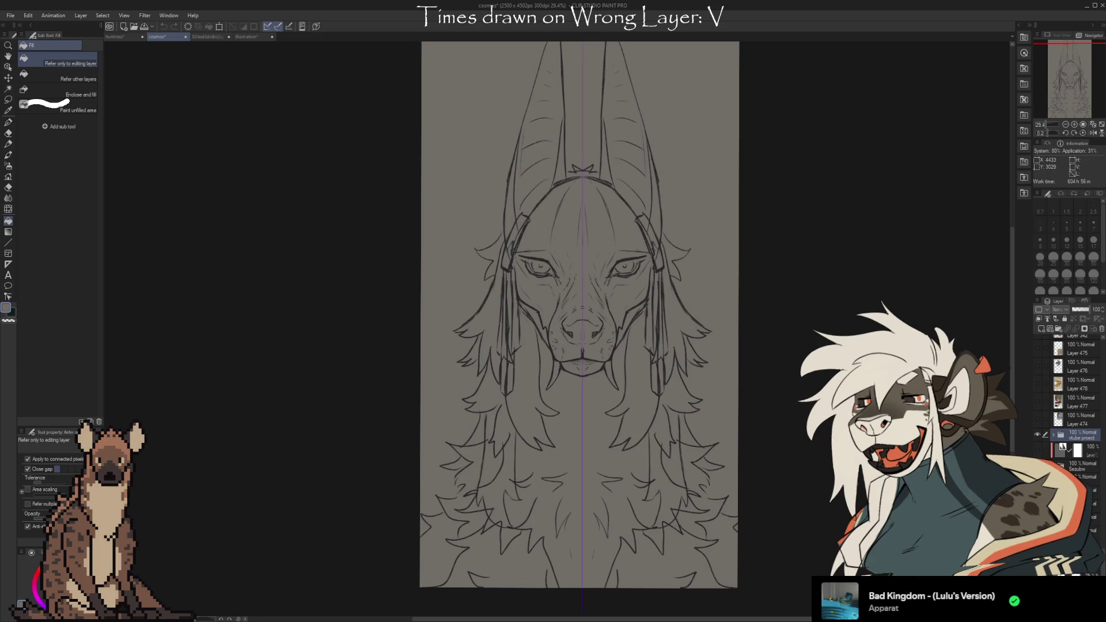
left_click(241, 37)
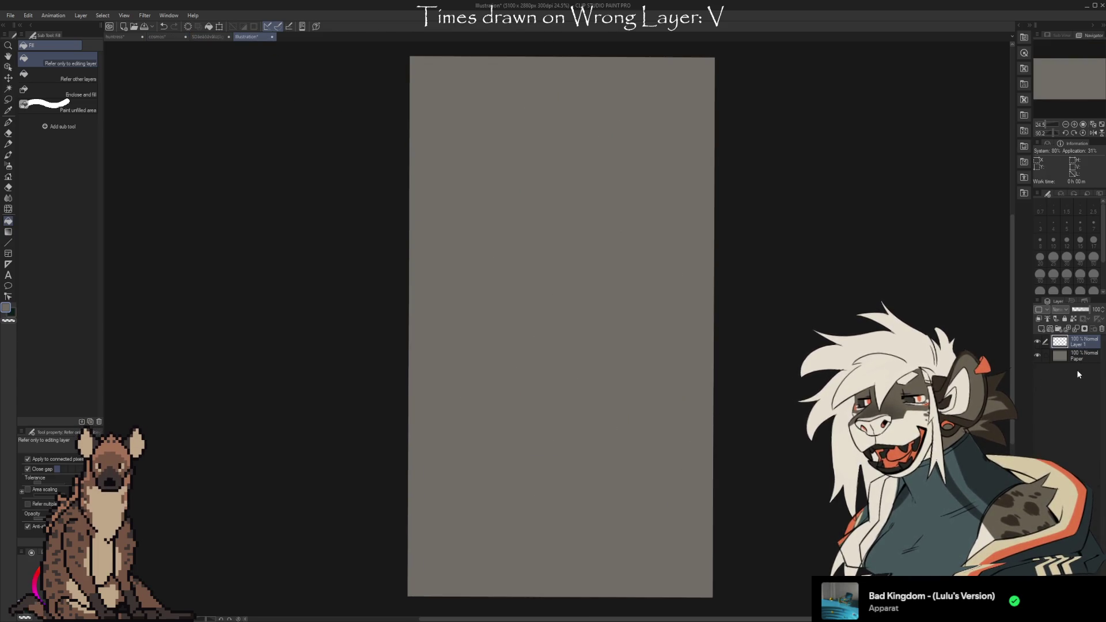
key("ctrl+v")
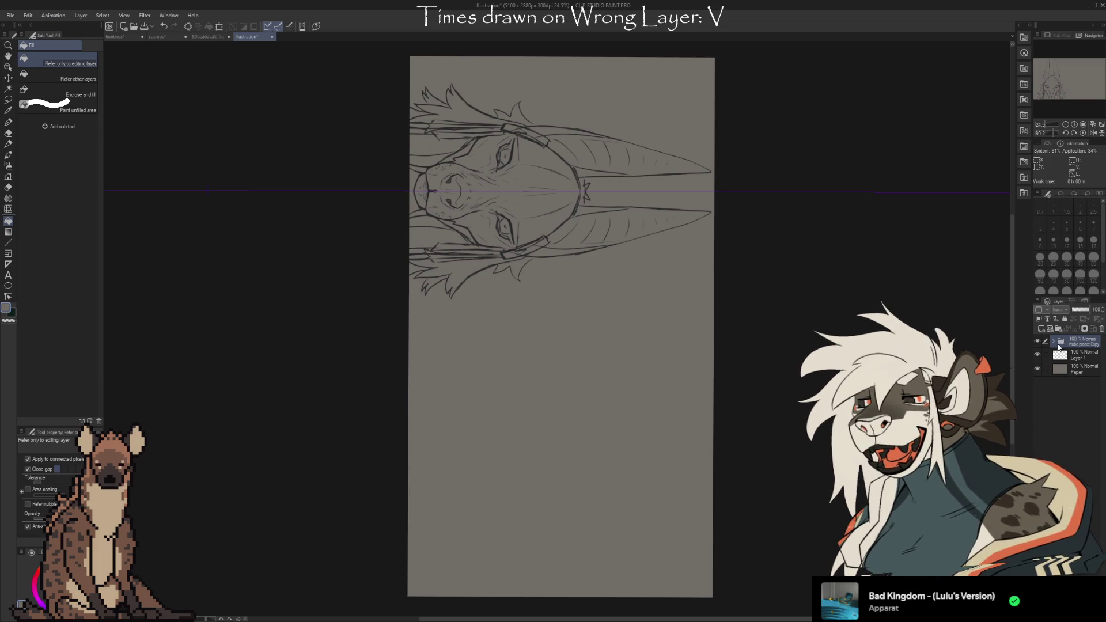
left_click(1054, 341)
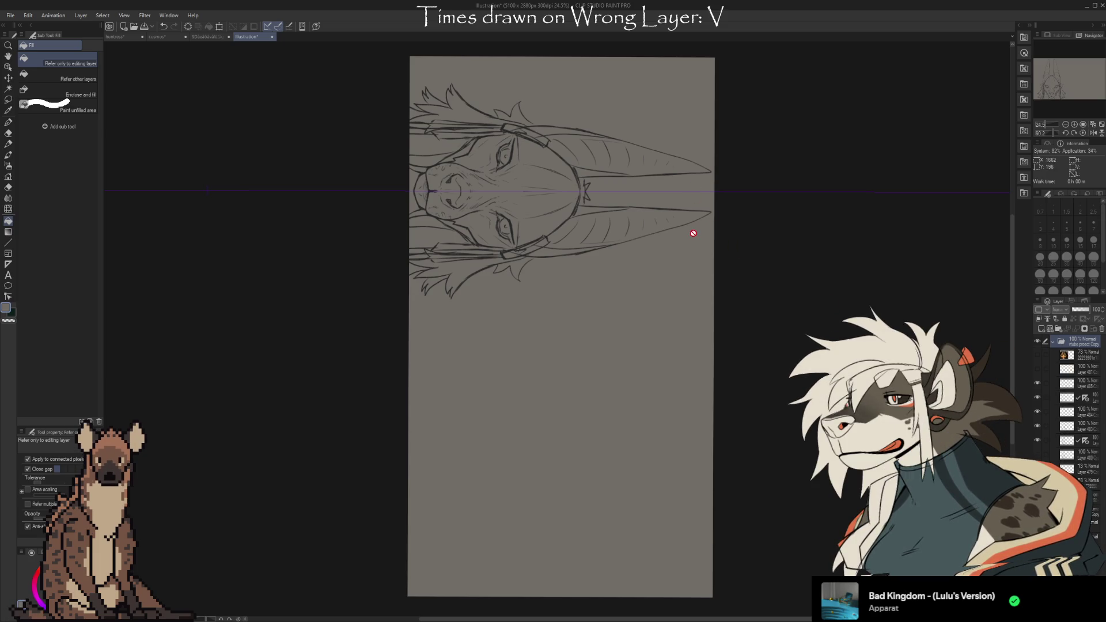
key("ctrl+t")
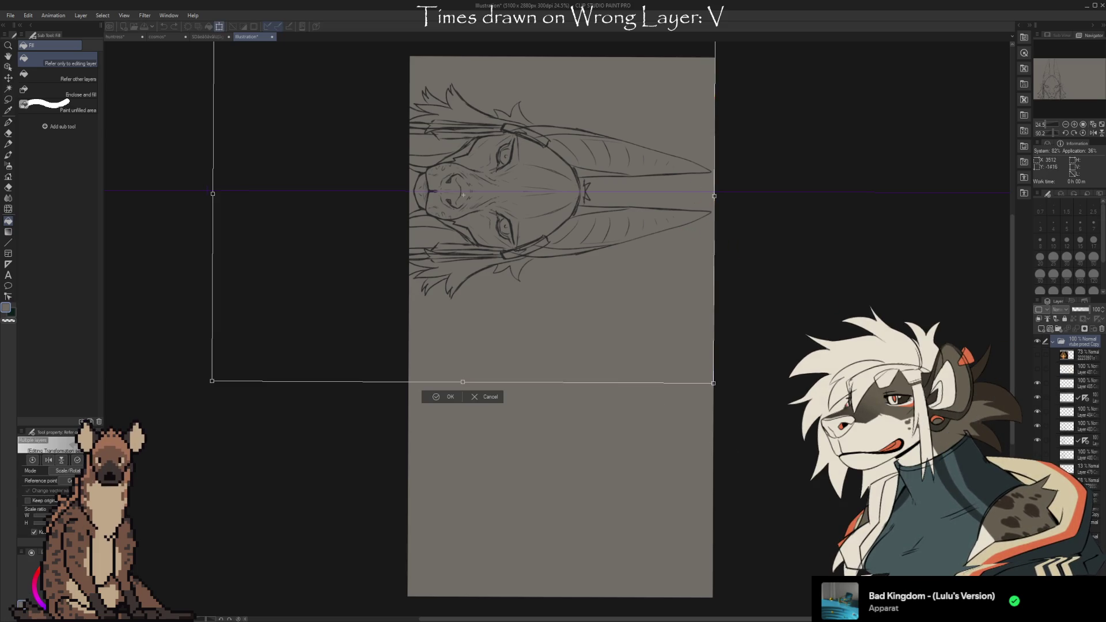
Rotate and move the pasted sketch upright over the grey canvas, then confirm it
mouse_move(594, 593)
left_mouse_down()
mouse_move(861, 332)
mouse_move(875, 282)
mouse_move(869, 307)
mouse_move(840, 223)
mouse_move(856, 309)
mouse_move(819, 320)
left_mouse_up()
mouse_move(552, 302)
left_mouse_down()
mouse_move(655, 370)
mouse_move(654, 400)
left_mouse_up()
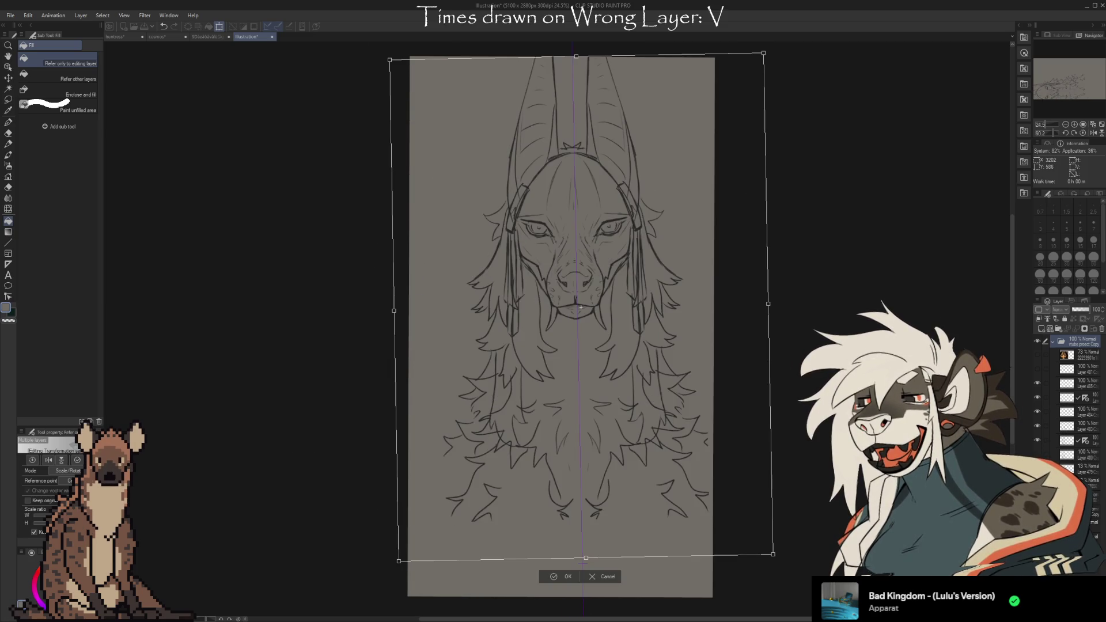
key("ctrl+z")
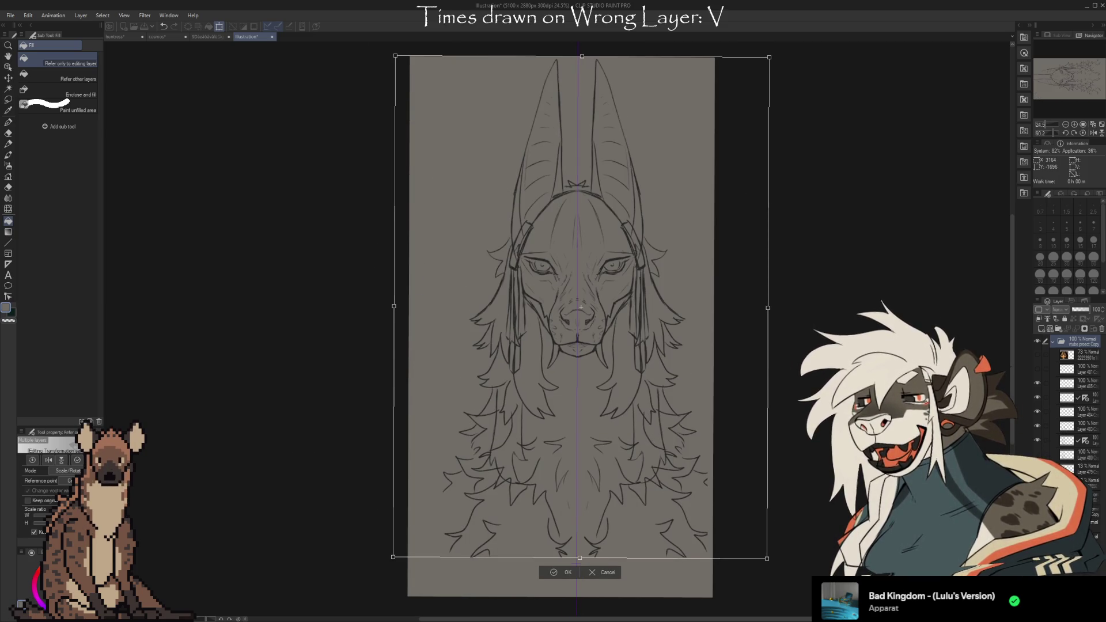
scroll(547, 582, "up", 1)
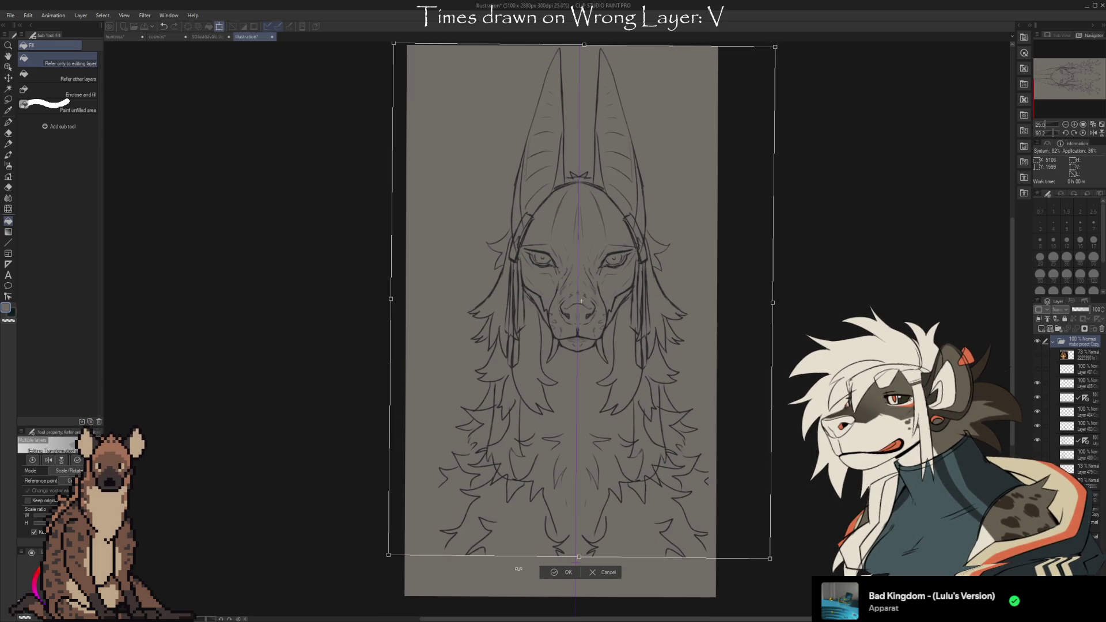
scroll(532, 580, "up", 1)
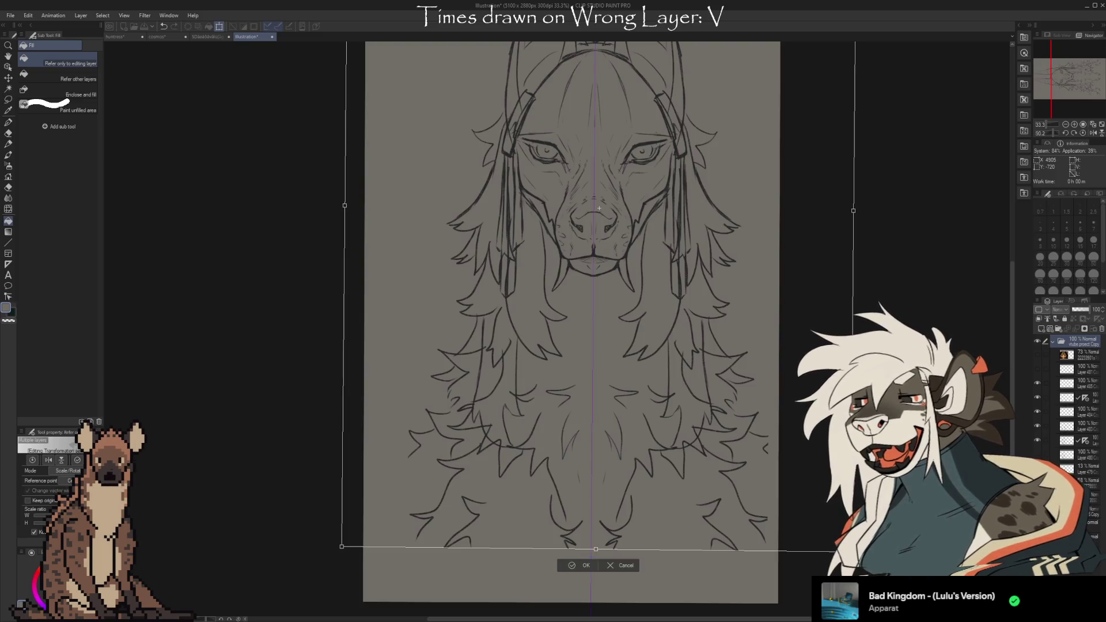
left_click_drag(881, 574, 857, 558)
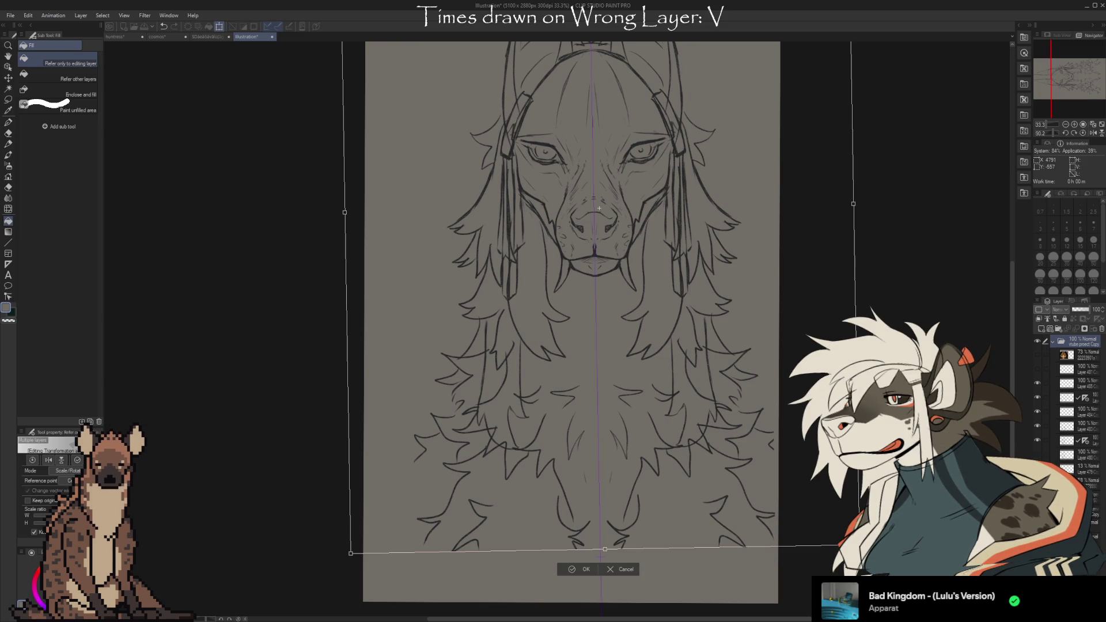
key("ctrl+z")
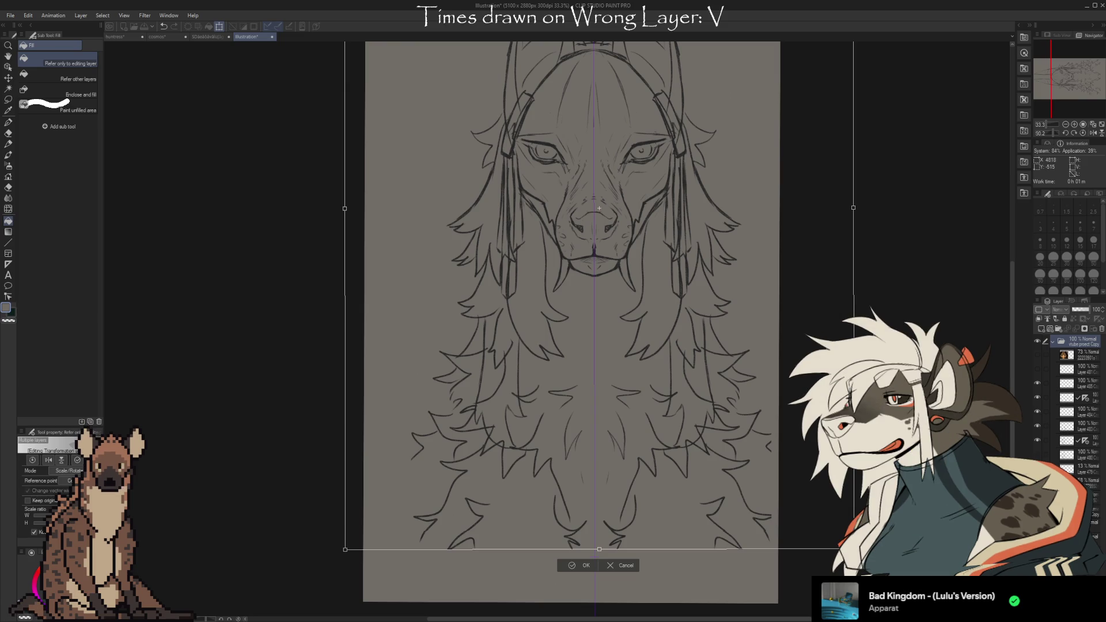
key("Return")
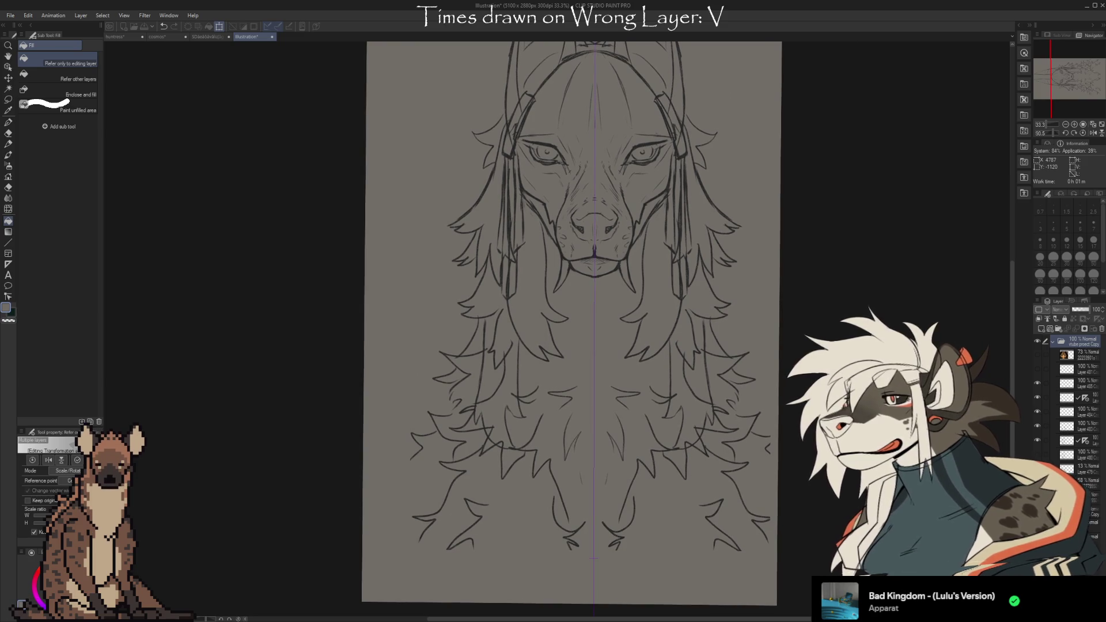
key("ctrl+t")
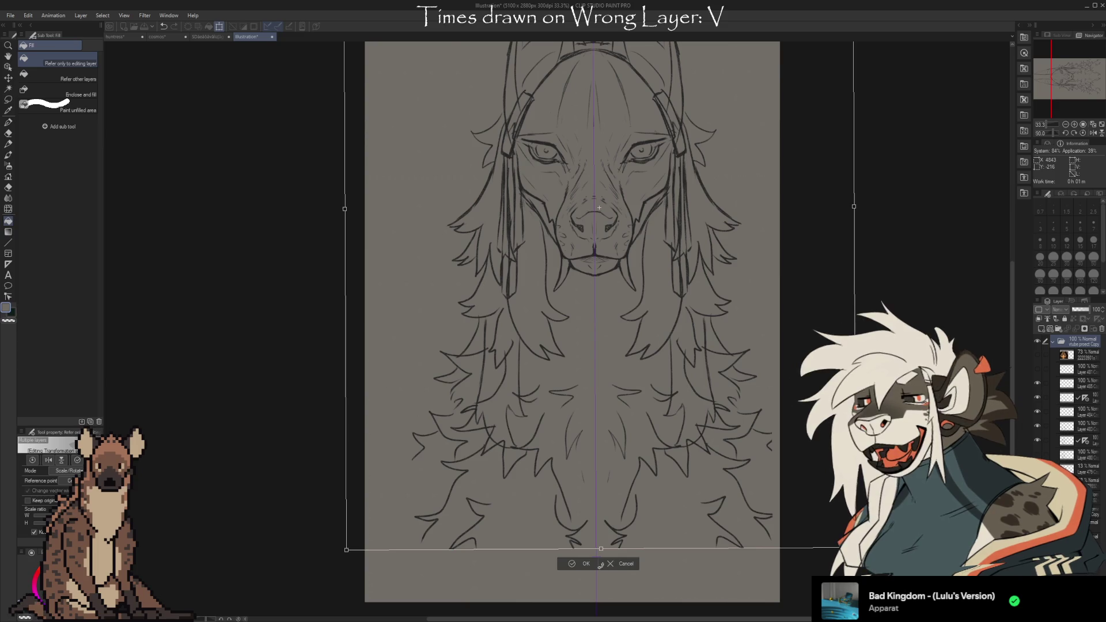
scroll(584, 575, "up", 2)
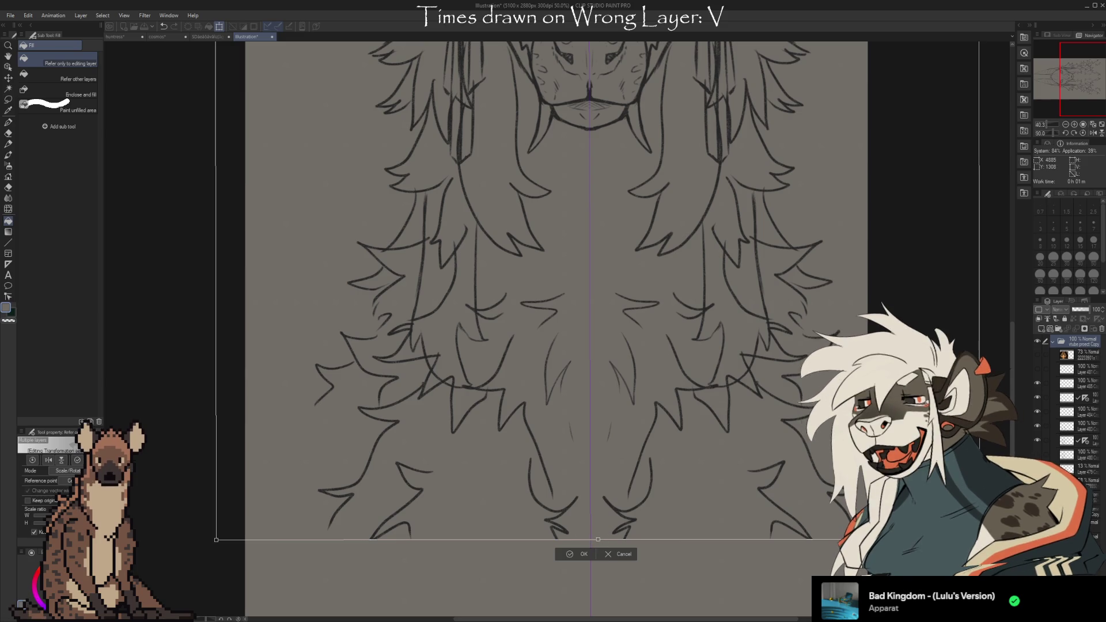
scroll(593, 535, "up", 1)
scroll(590, 532, "up", 3)
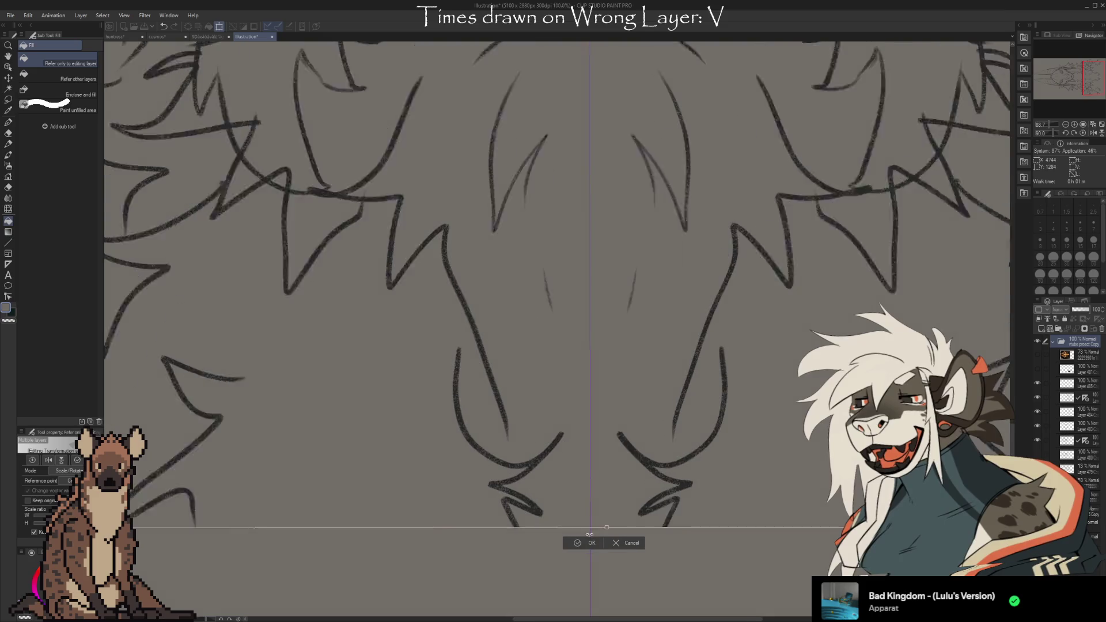
scroll(588, 571, "down", 3)
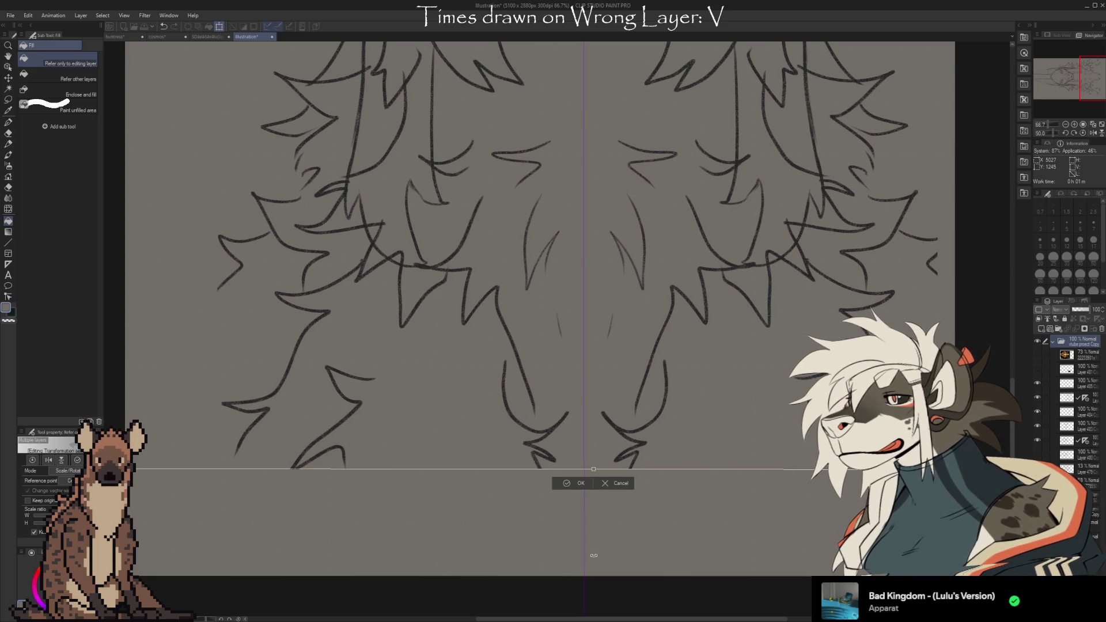
Rotate the transformed sketch back slightly until its lower mane edge is level
left_click_drag(594, 555, 590, 556)
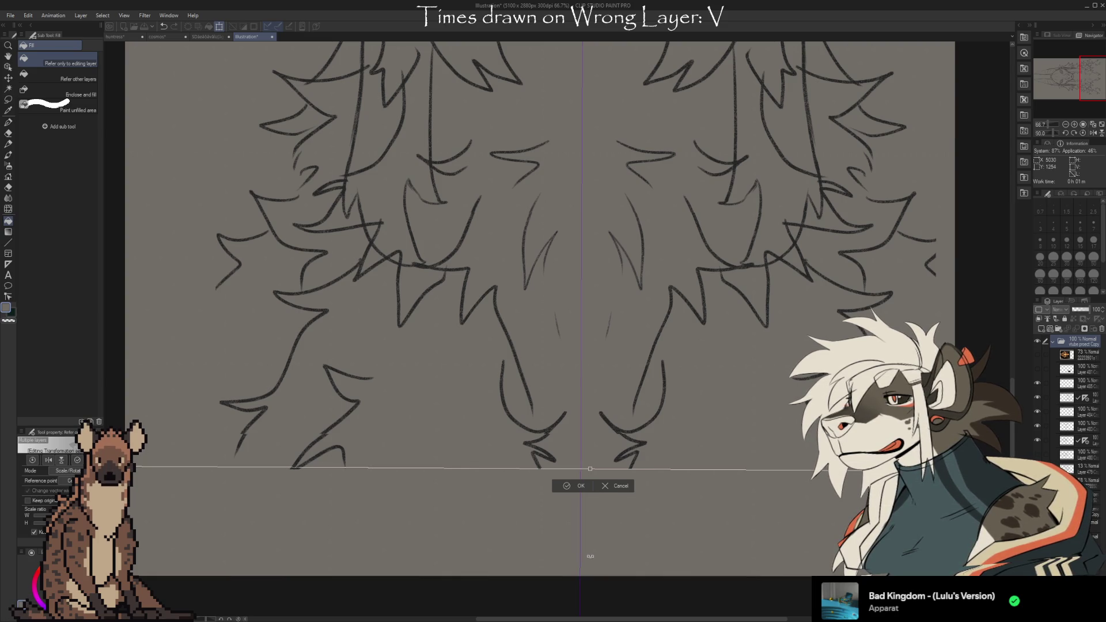
left_click_drag(592, 556, 593, 555)
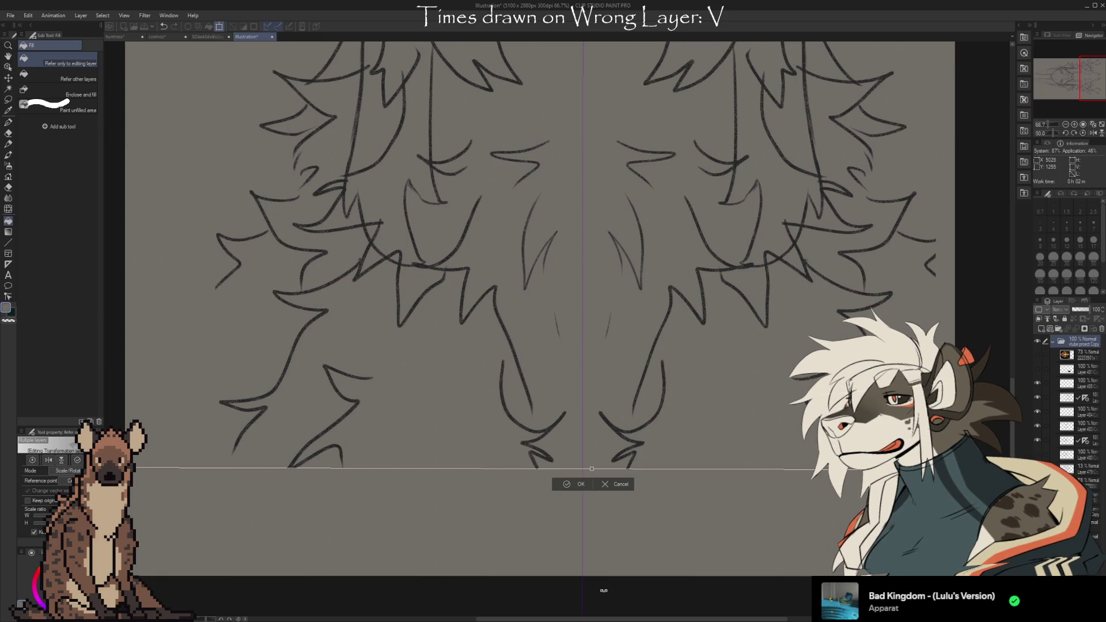
left_click_drag(604, 590, 605, 590)
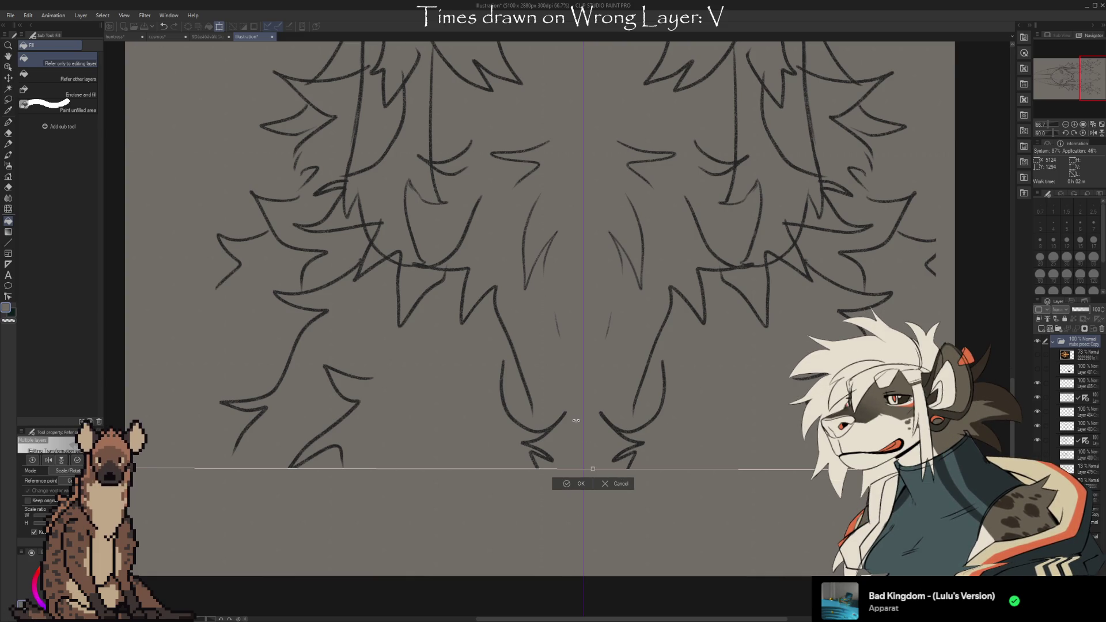
Zoom and pan around the sketch's lower strokes to check its bottom edge
scroll(575, 420, "down", 2)
scroll(578, 424, "down", 3)
scroll(578, 423, "down", 1)
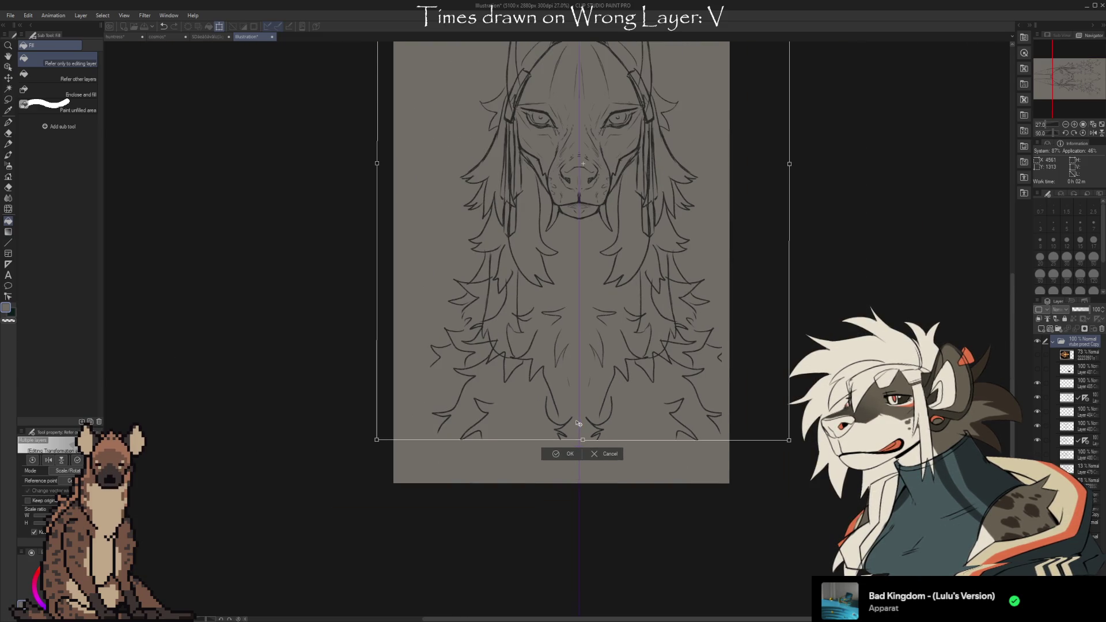
scroll(578, 423, "down", 1)
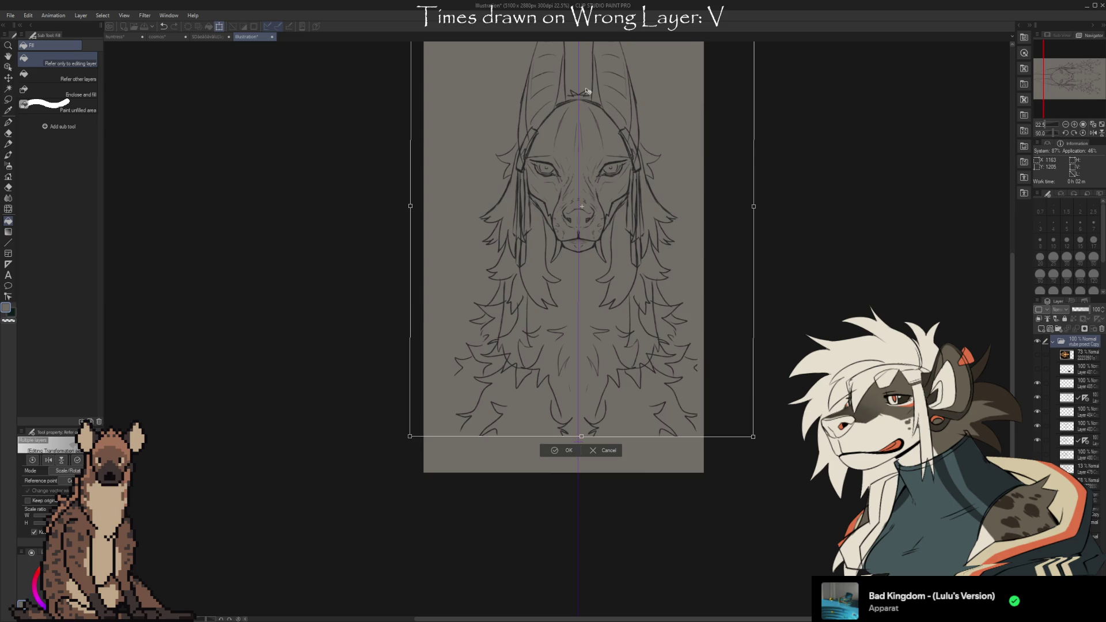
scroll(582, 207, "up", 3)
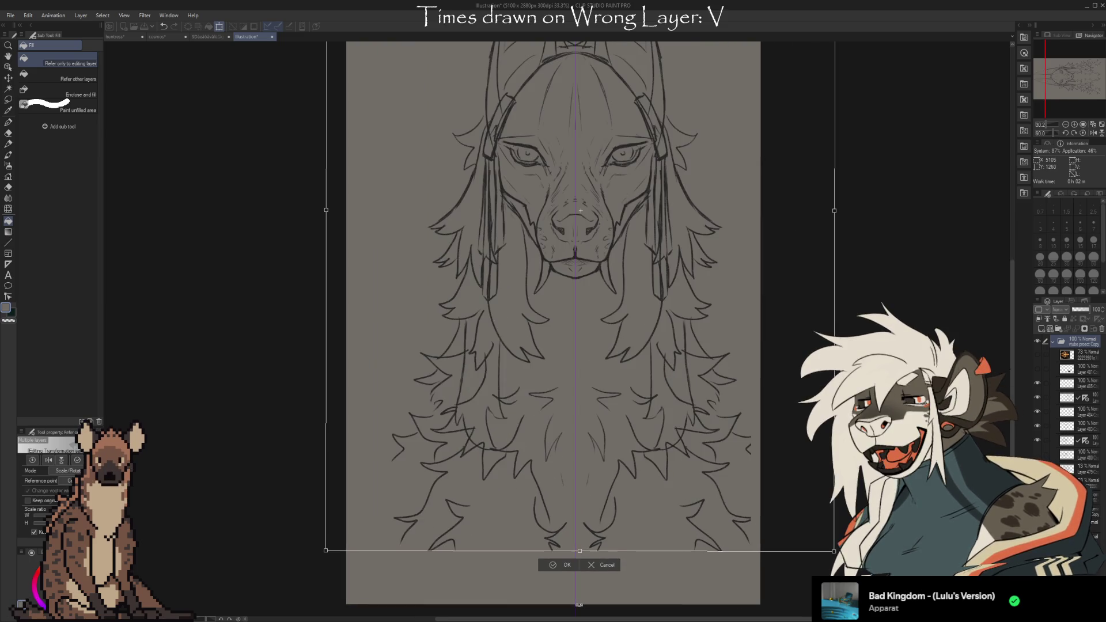
scroll(579, 605, "up", 3)
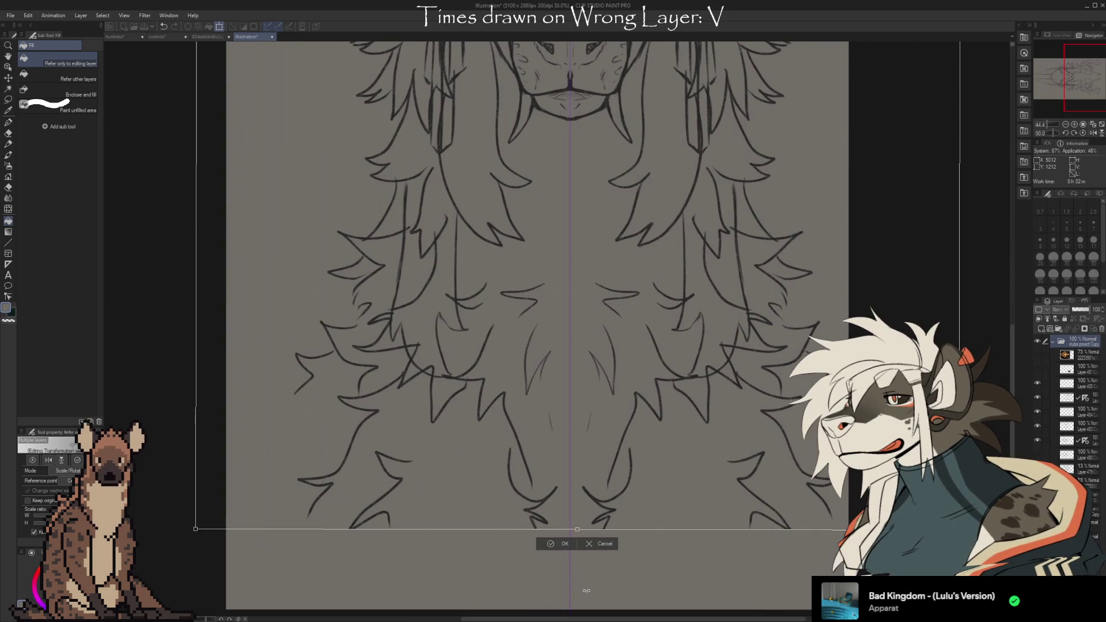
scroll(585, 588, "up", 9)
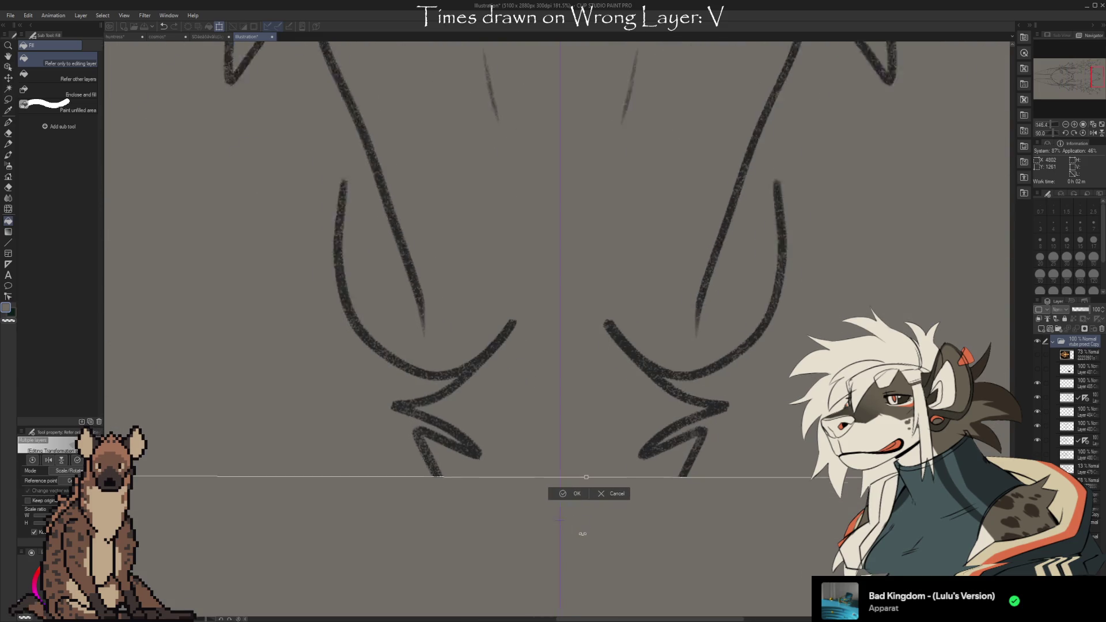
scroll(582, 534, "up", 5)
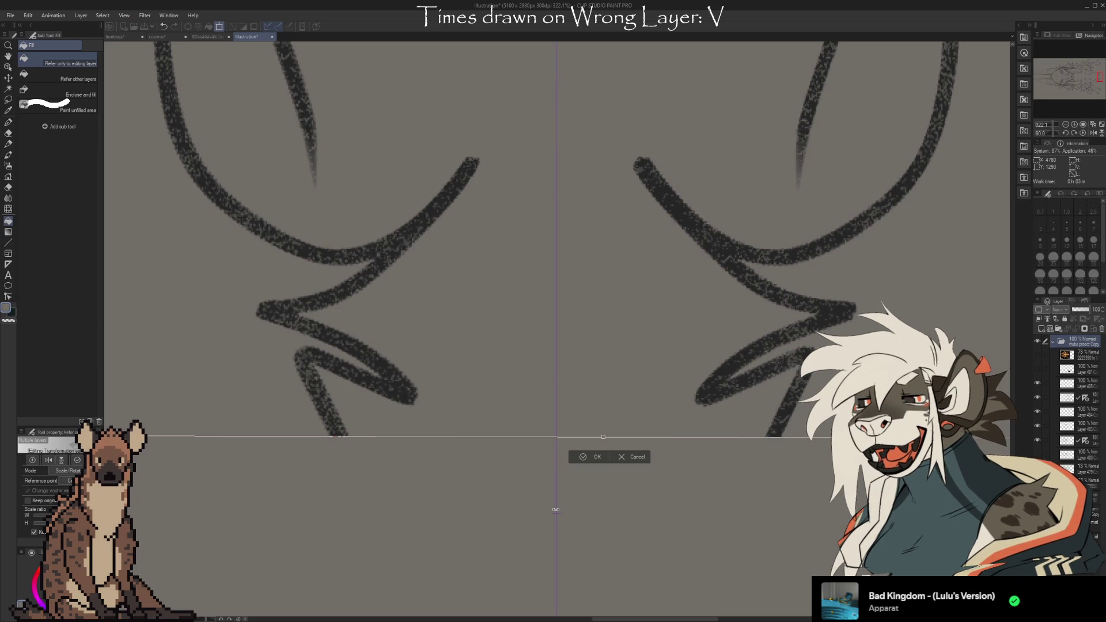
left_click_drag(555, 509, 551, 511)
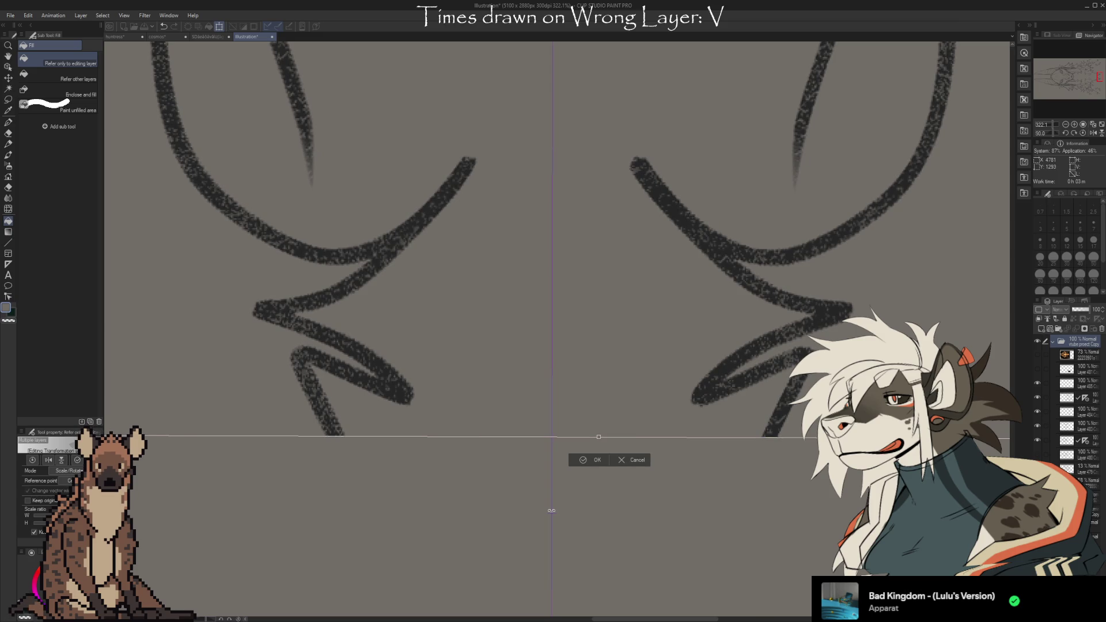
left_click_drag(551, 511, 559, 511)
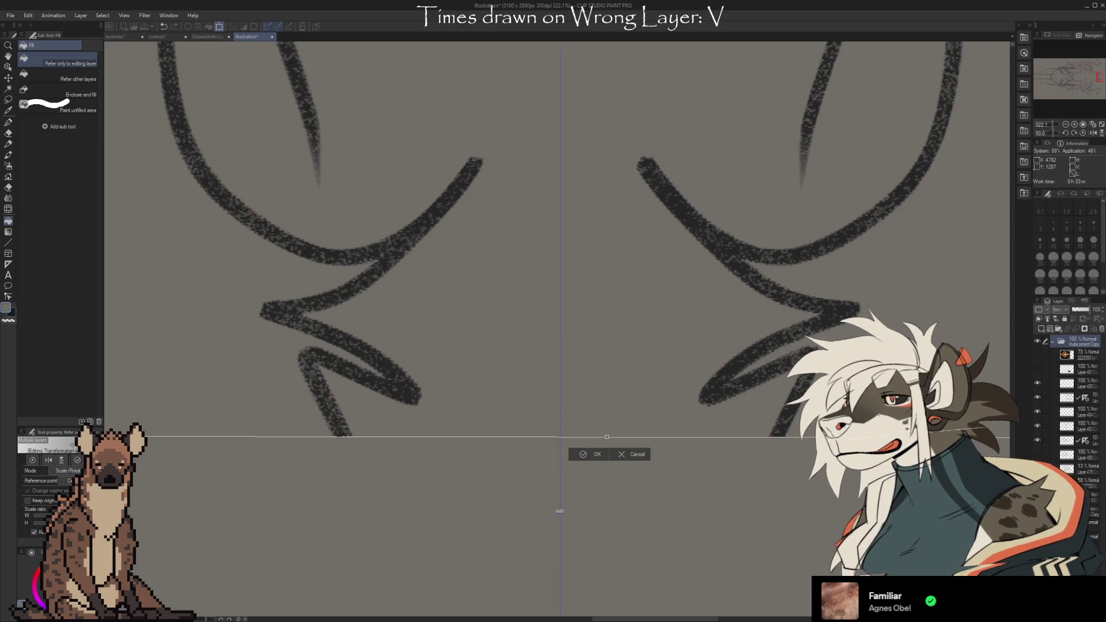
left_click_drag(560, 511, 559, 511)
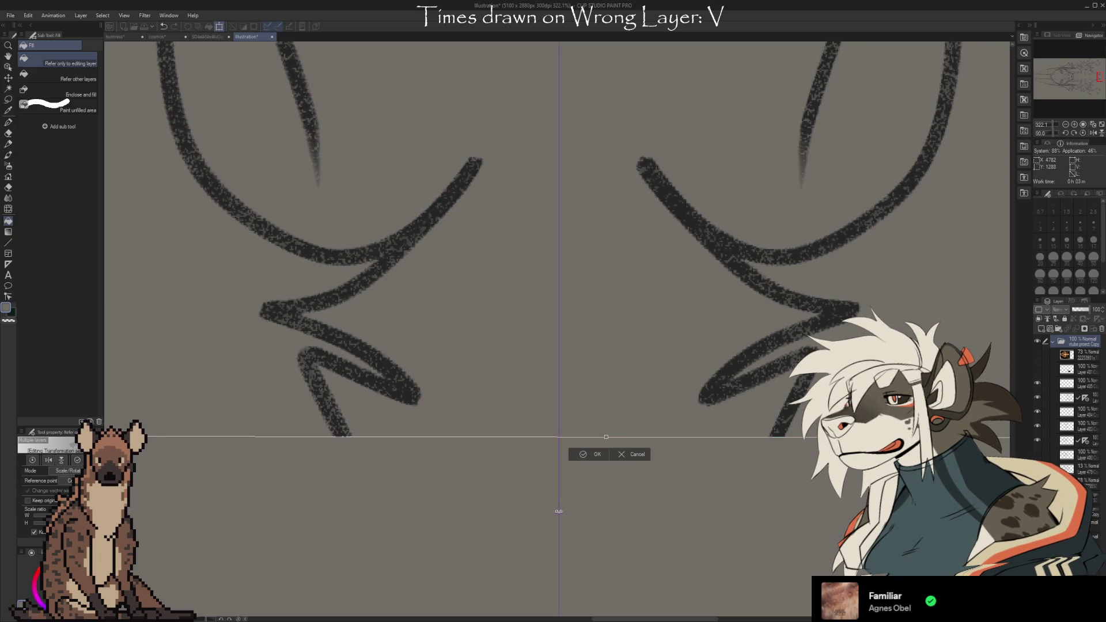
Nudge the transformed jackal sketch slightly left and commit the transformation
scroll(559, 511, "up", 10)
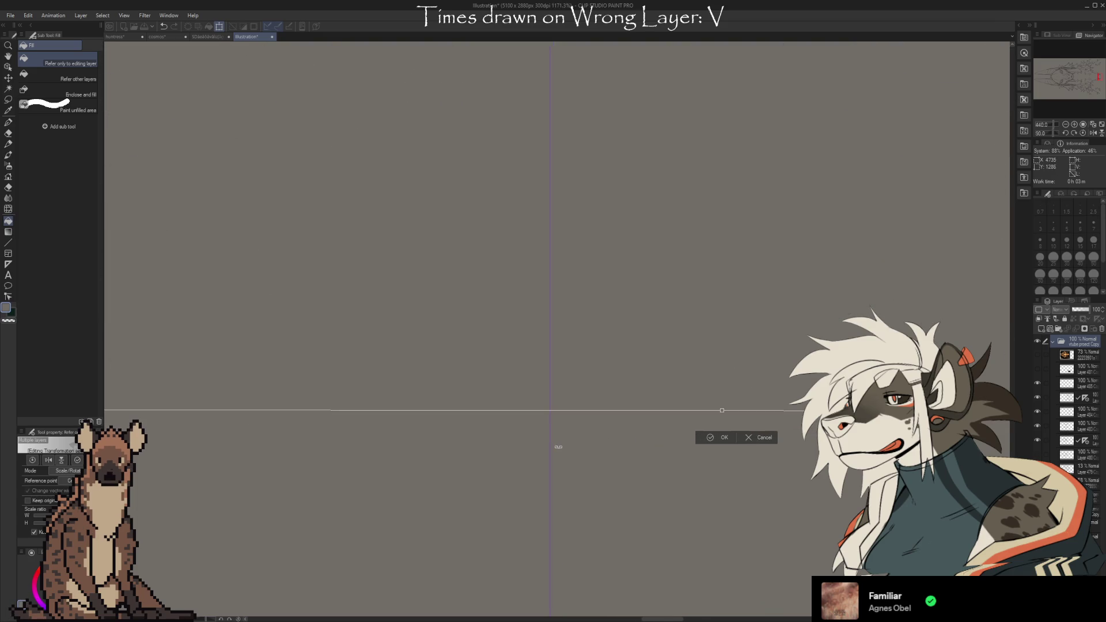
mouse_move(547, 476)
left_mouse_down()
mouse_move(538, 477)
mouse_move(572, 476)
left_mouse_up()
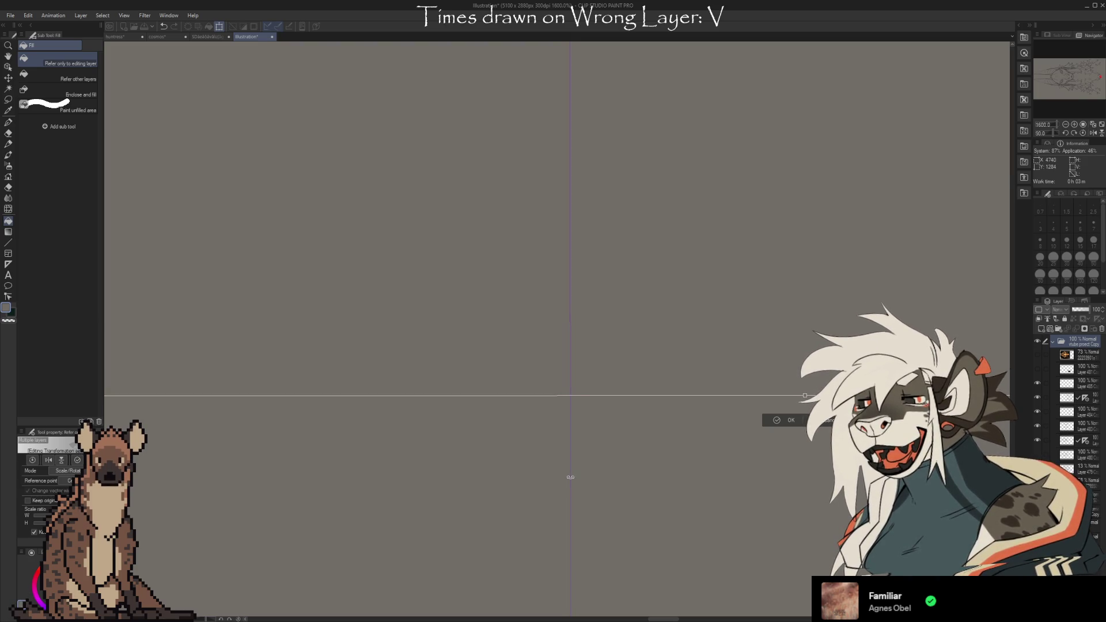
scroll(566, 440, "down", 3)
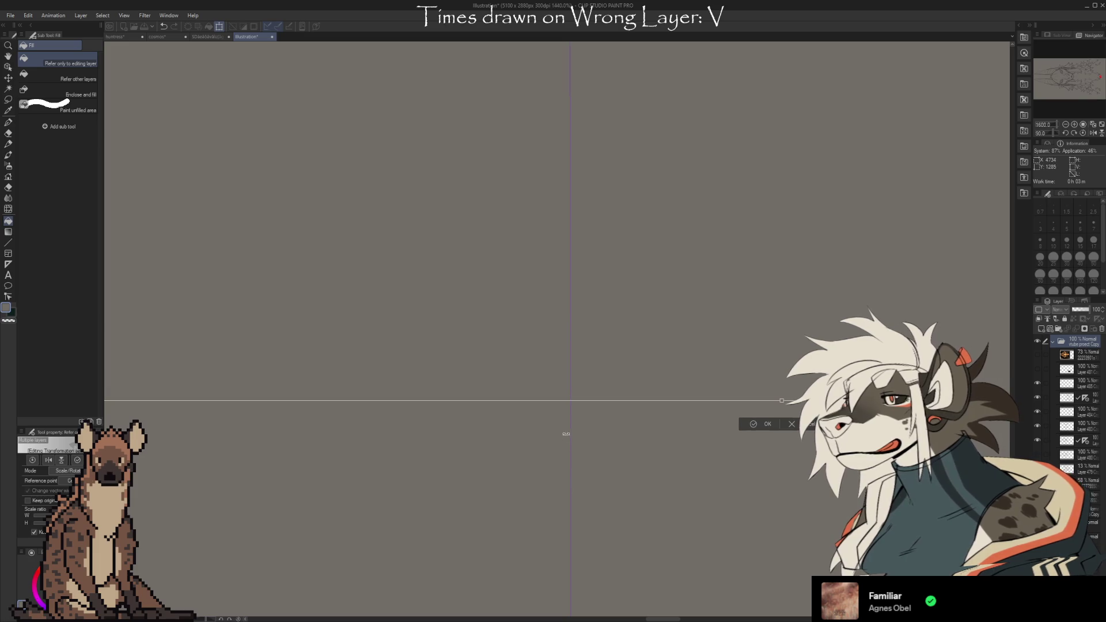
scroll(563, 398, "down", 10)
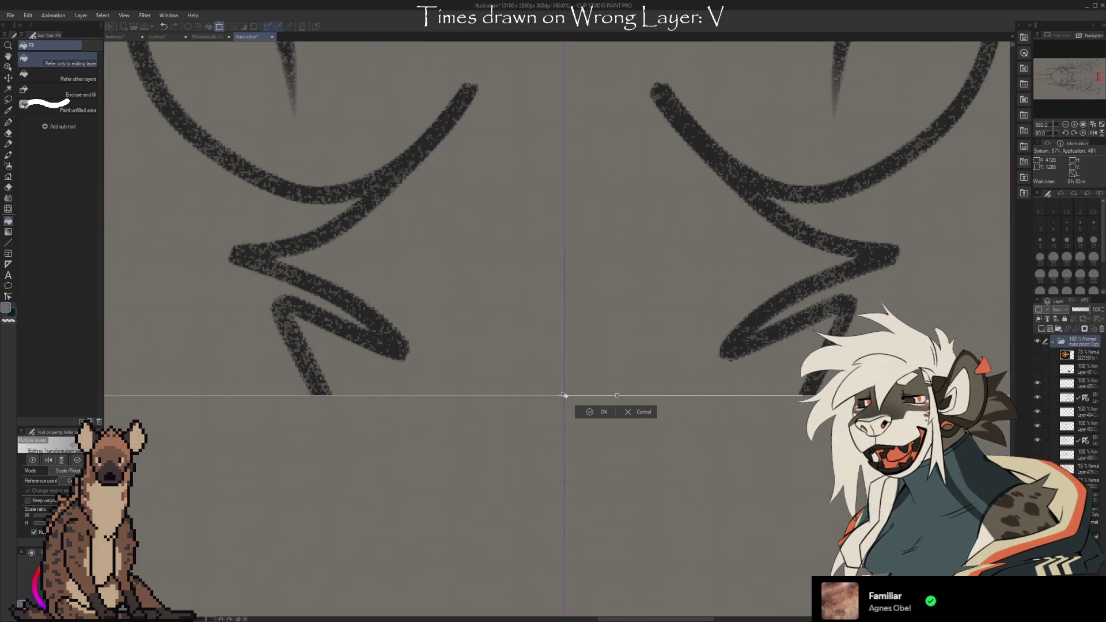
scroll(563, 395, "down", 5)
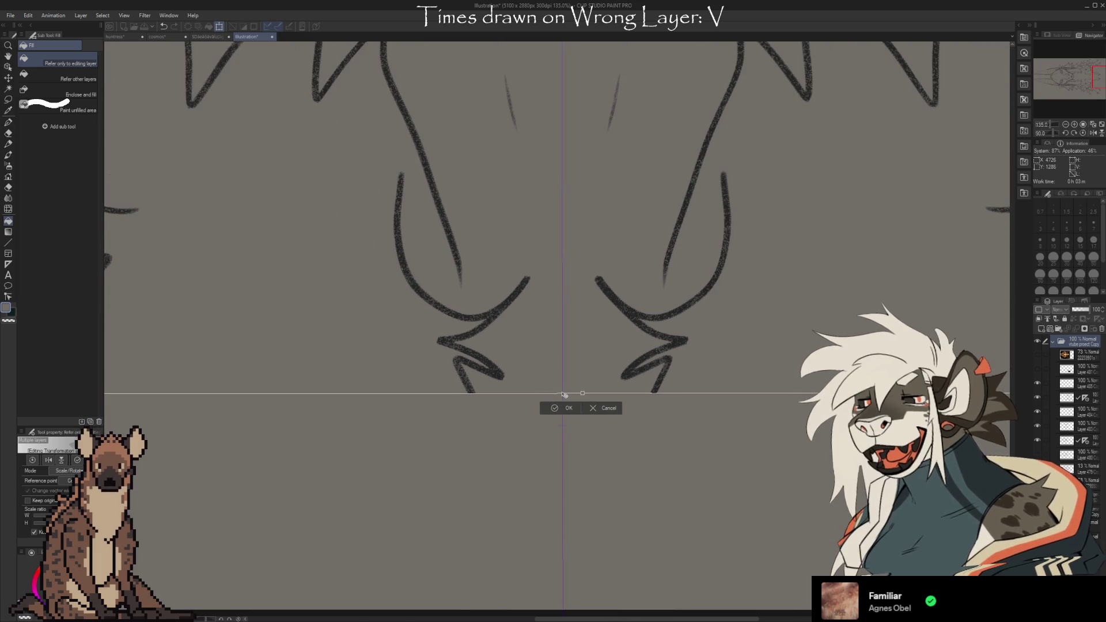
scroll(567, 444, "down", 2)
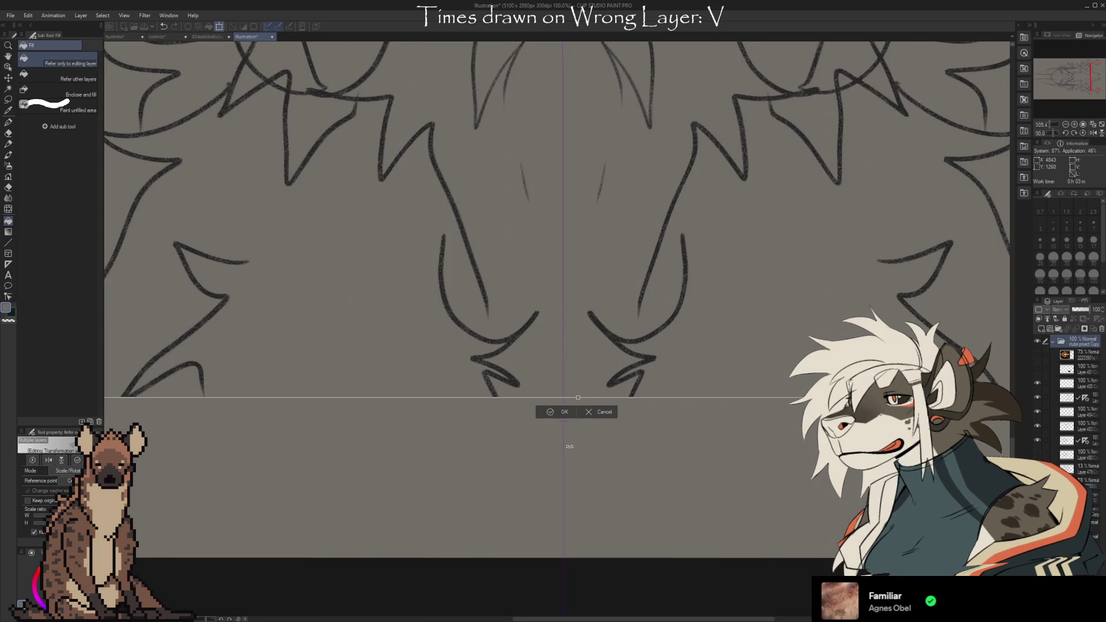
scroll(569, 446, "down", 2)
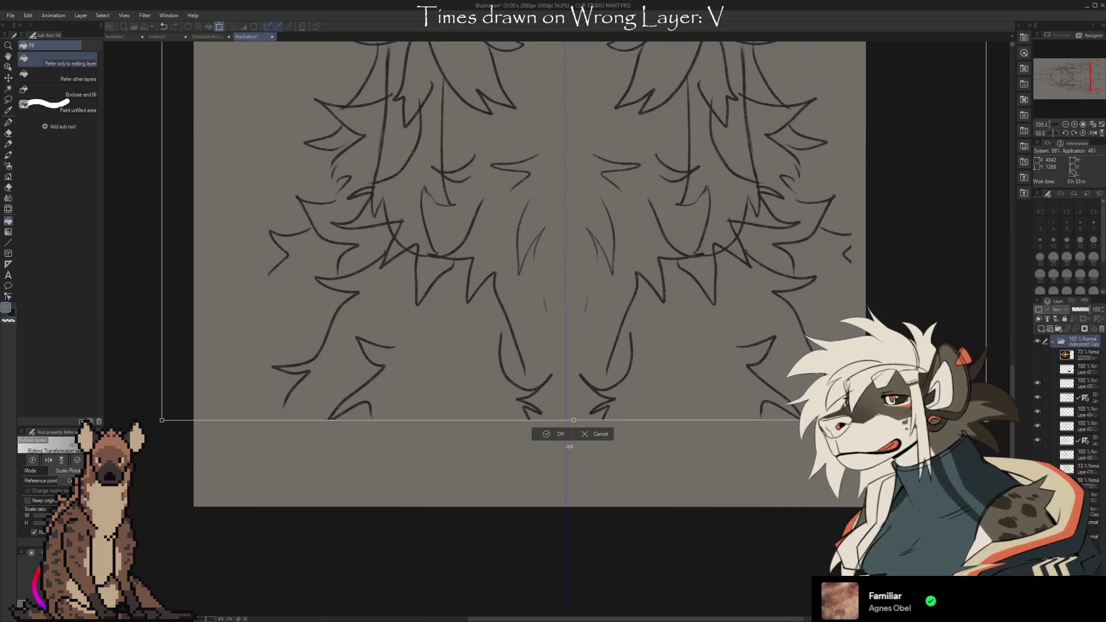
left_click(592, 434)
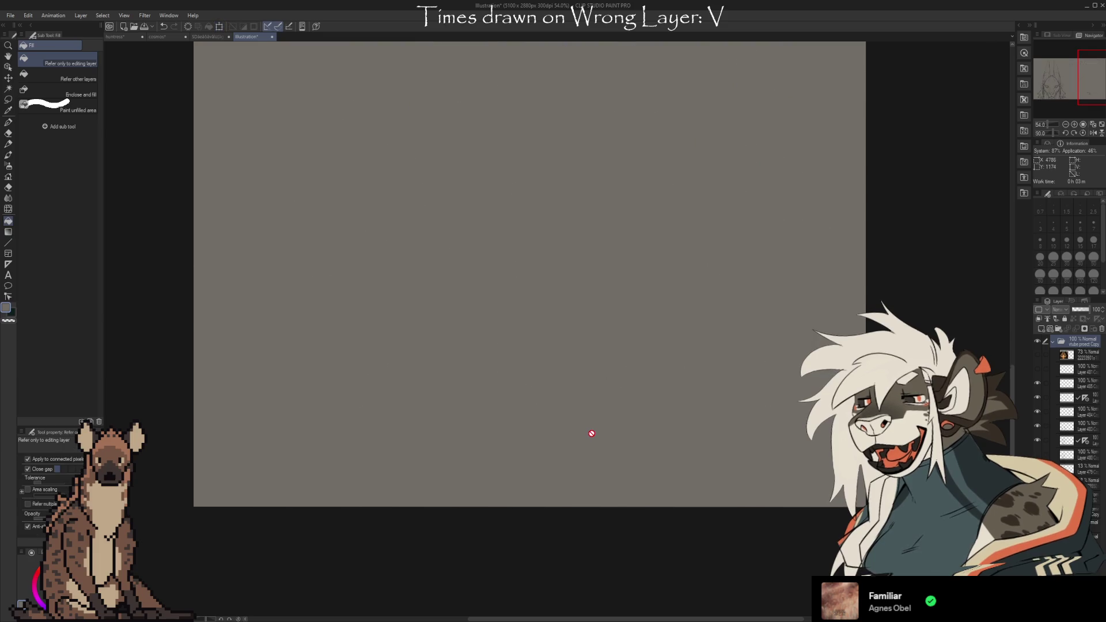
scroll(569, 491, "down", 4)
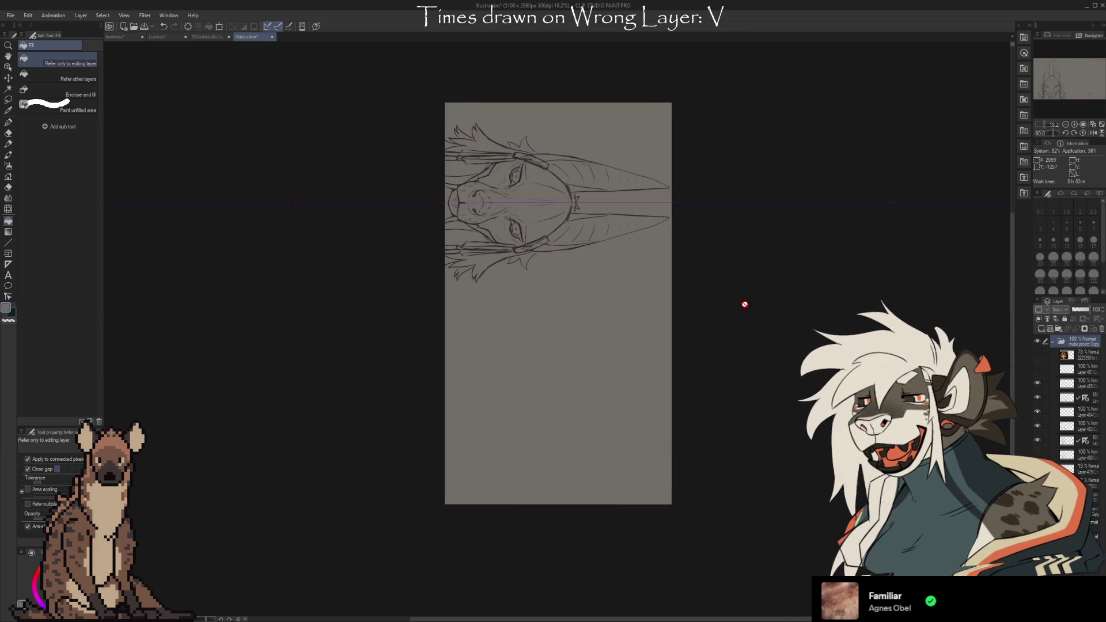
key("ctrl+t")
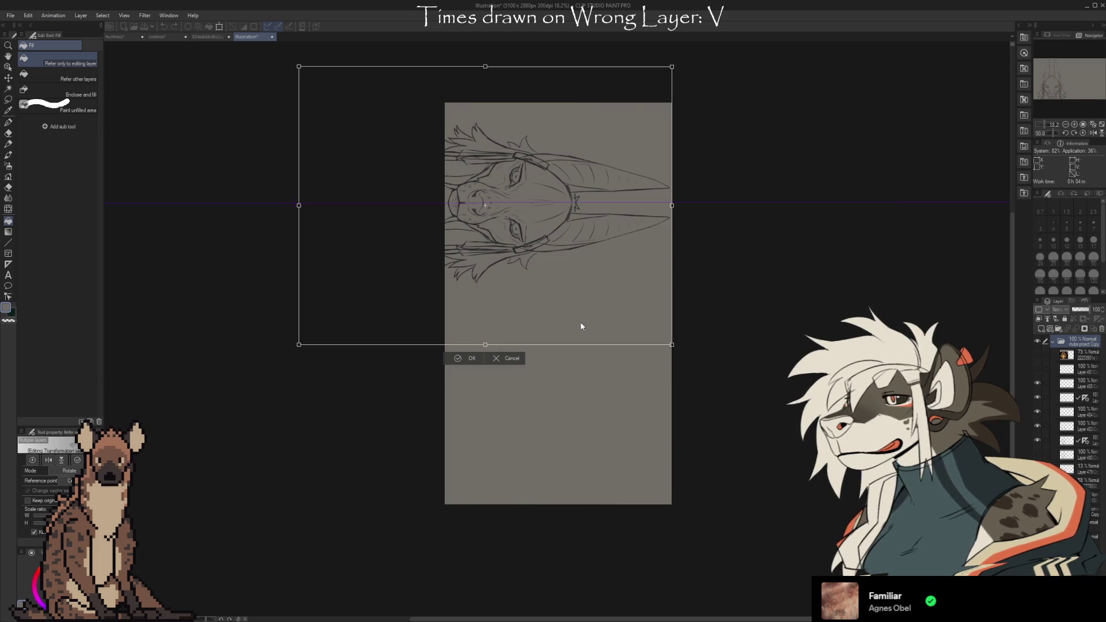
left_click(496, 360)
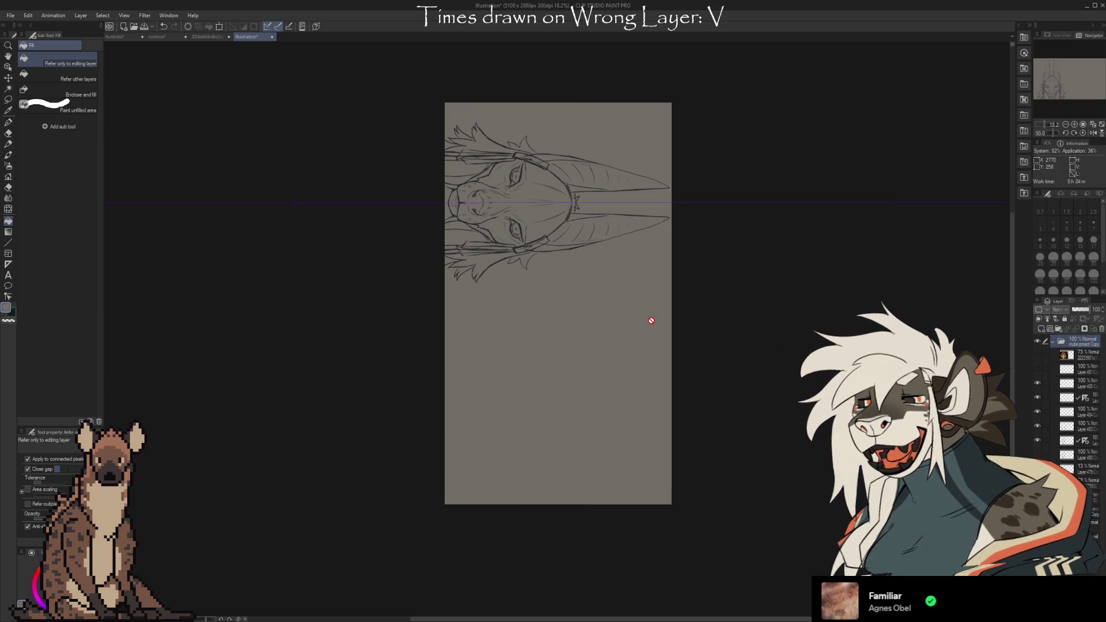
key("ctrl+t")
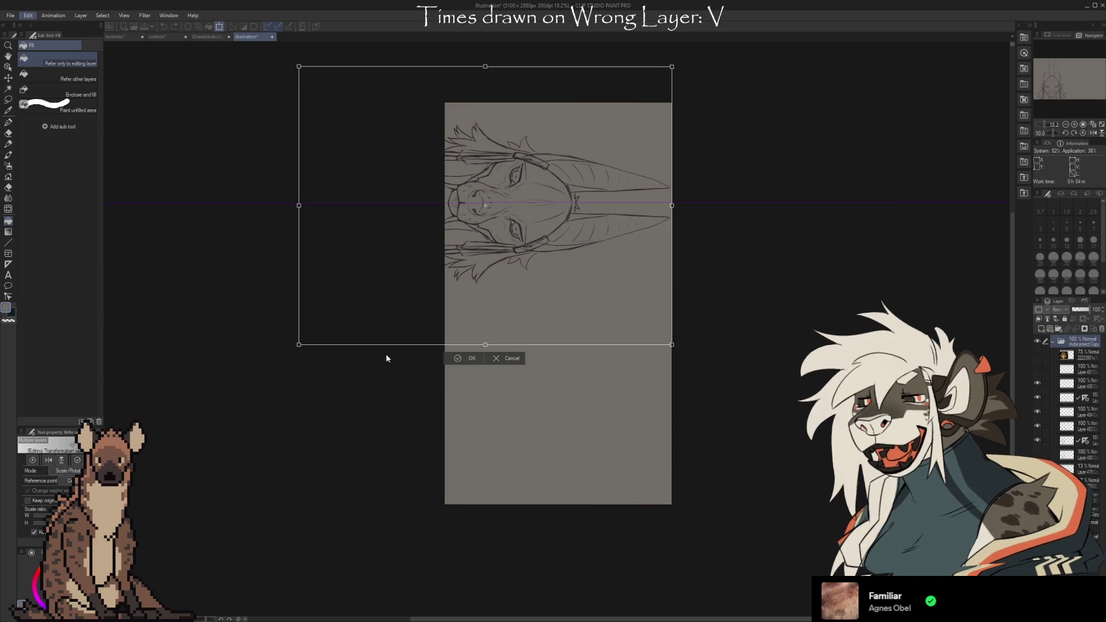
left_click(504, 360)
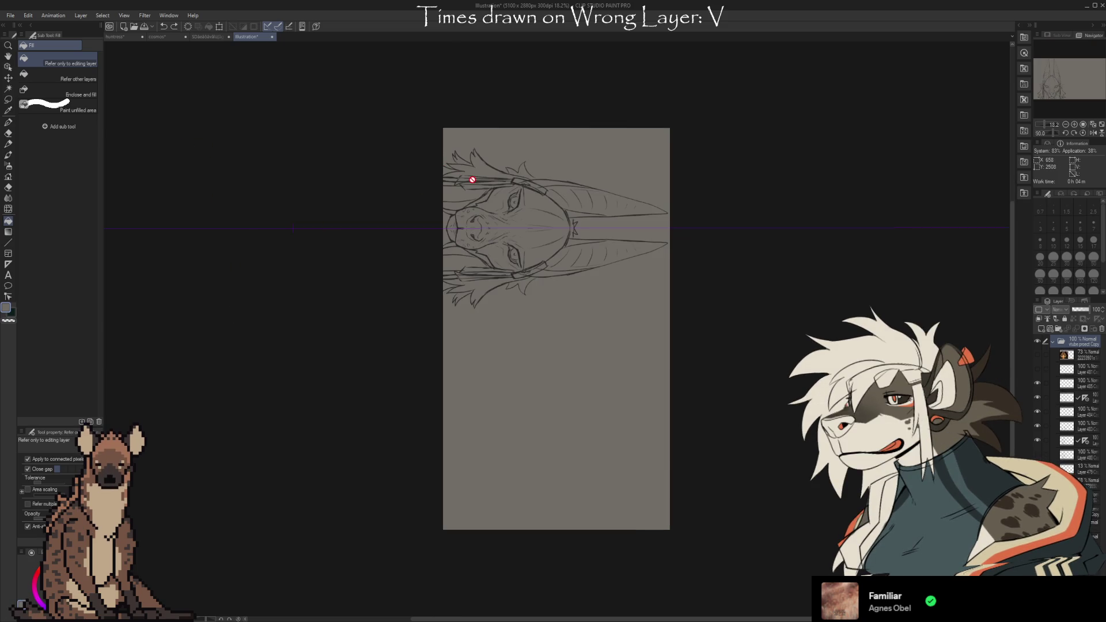
Start a free transformation of the sketch and rotate it slightly
scroll(472, 179, "up", 6)
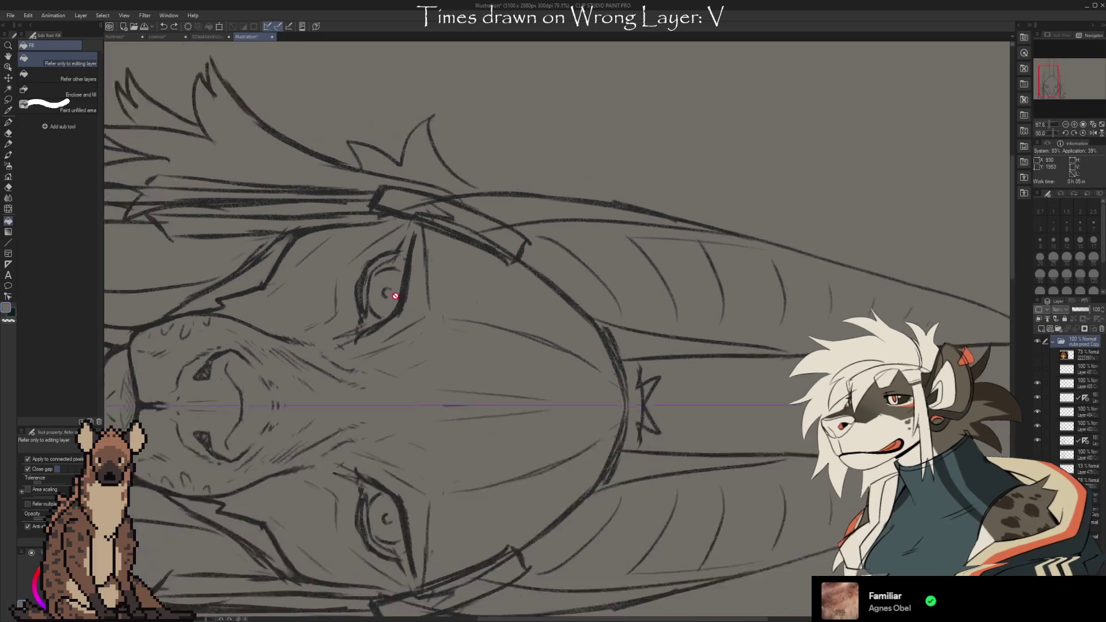
scroll(440, 310, "down", 2)
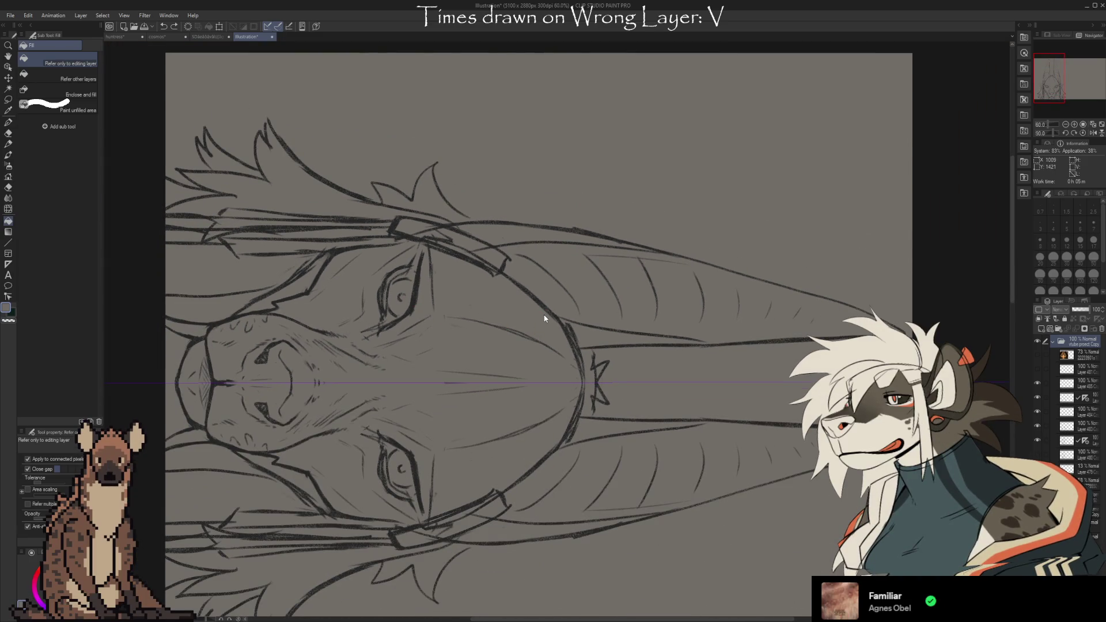
key("ctrl+shift+t")
scroll(810, 249, "down", 2)
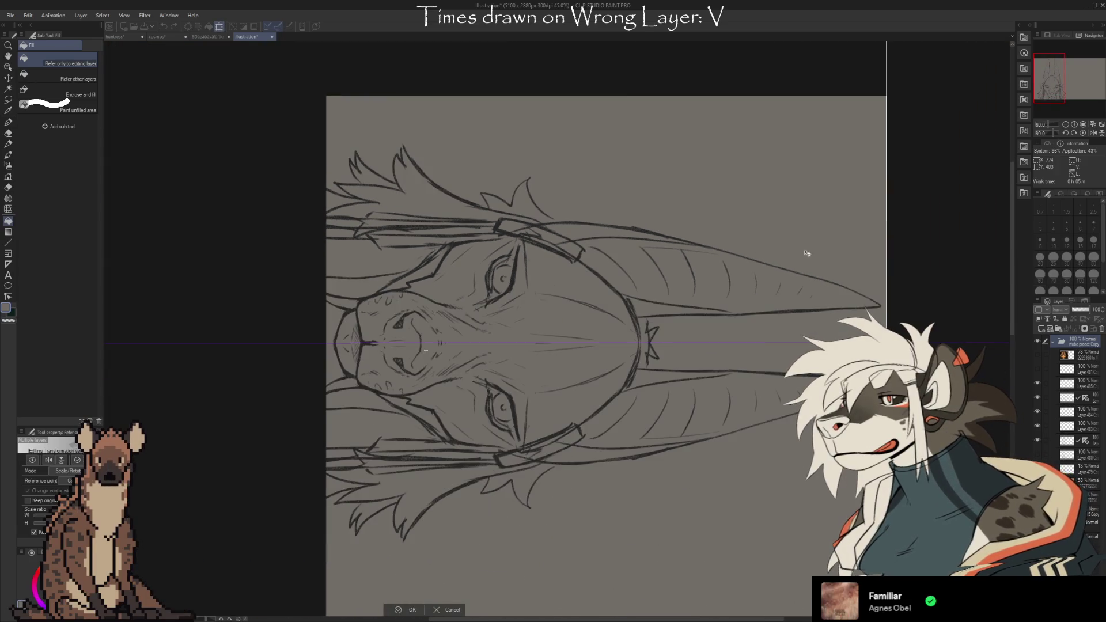
scroll(810, 249, "down", 2)
scroll(668, 540, "up", 5)
scroll(587, 511, "up", 1)
scroll(576, 374, "down", 5)
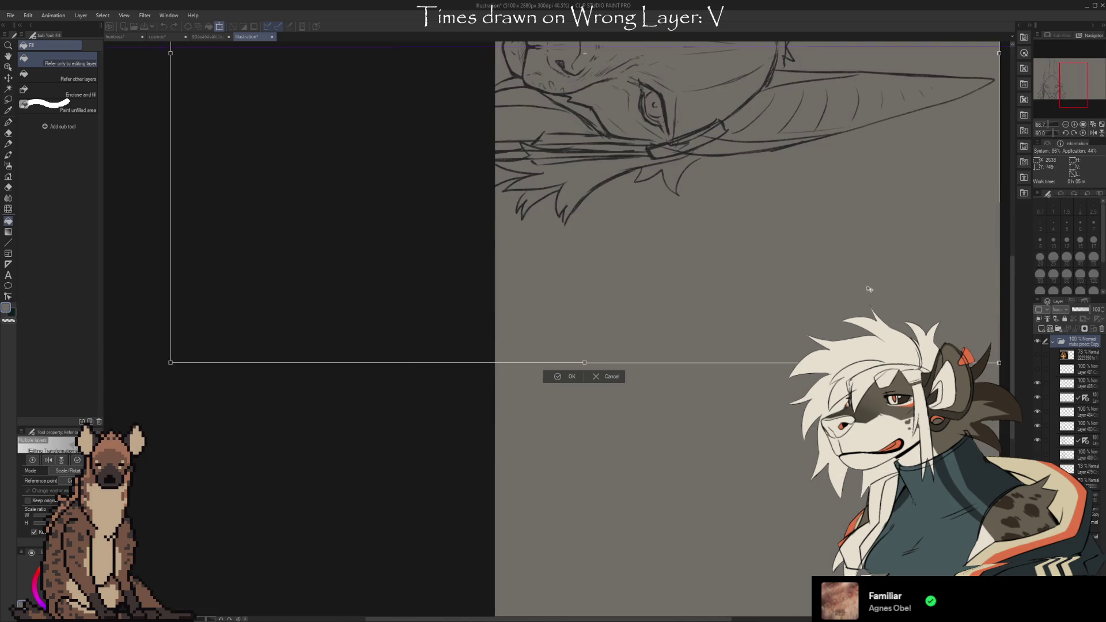
scroll(587, 539, "up", 4)
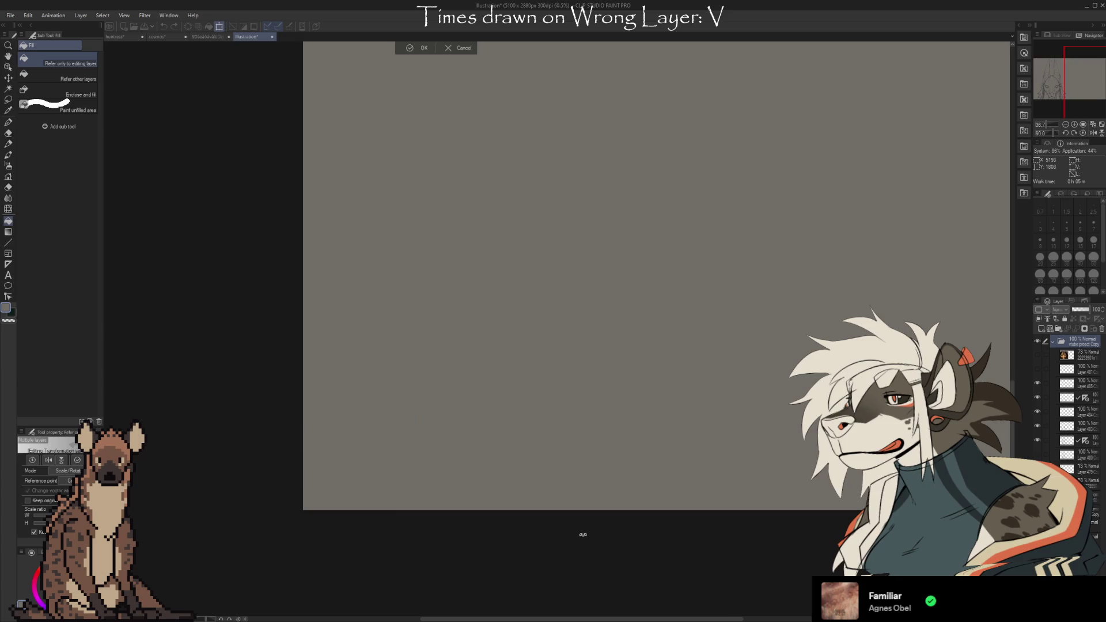
scroll(371, 432, "down", 1)
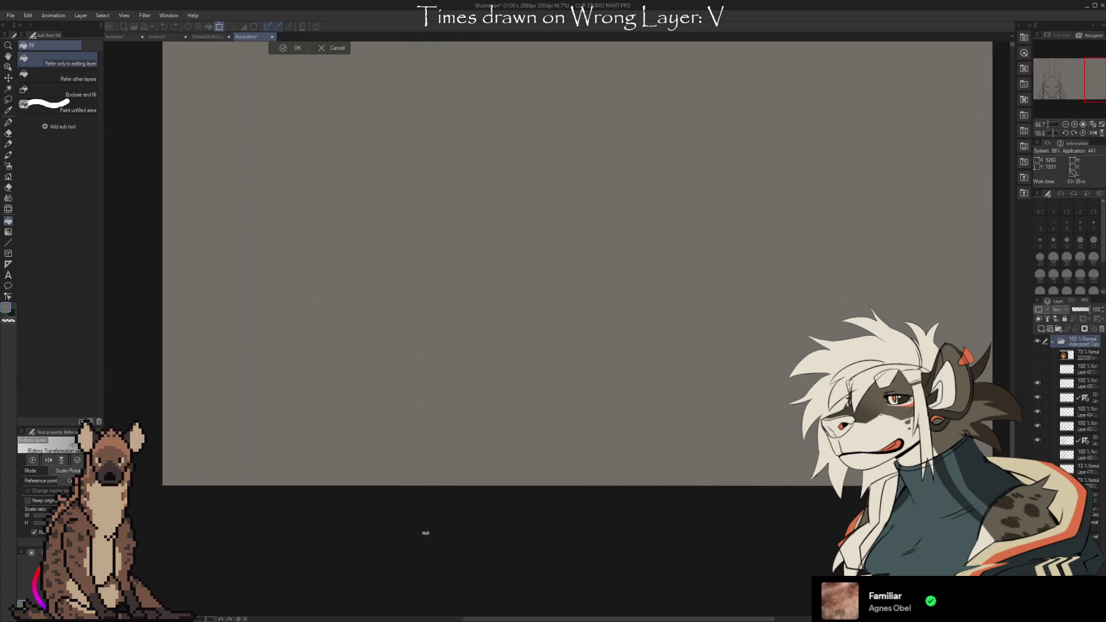
scroll(625, 550, "up", 3)
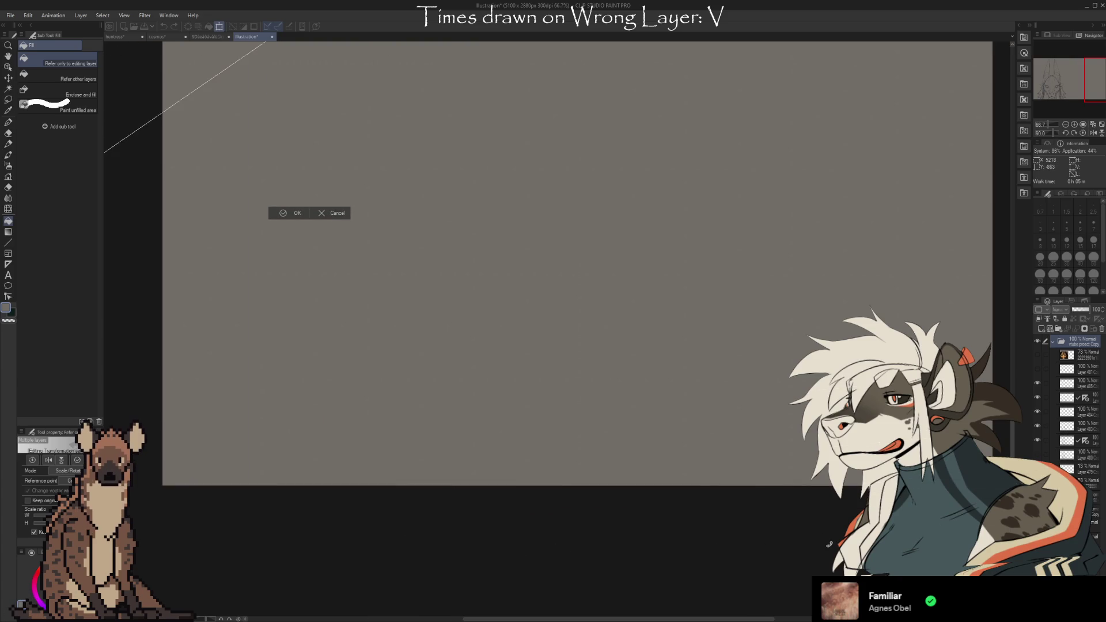
mouse_move(332, 526)
left_mouse_down()
mouse_move(821, 515)
mouse_move(455, 516)
mouse_move(615, 526)
left_mouse_up()
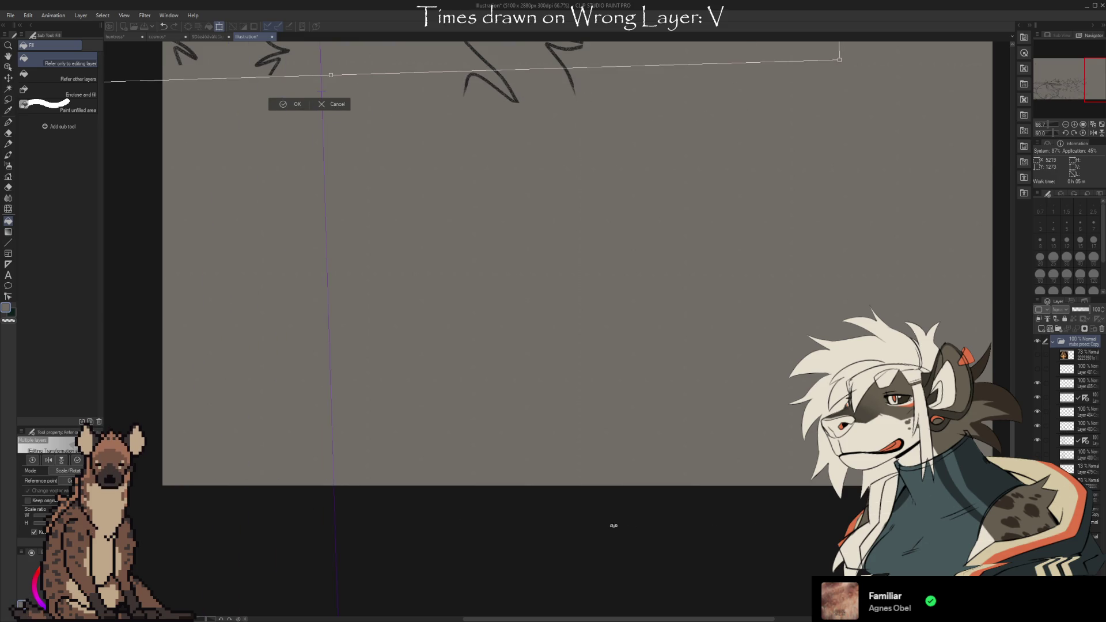
Rotate the sketch back so its lines sit level
scroll(476, 513, "down", 2)
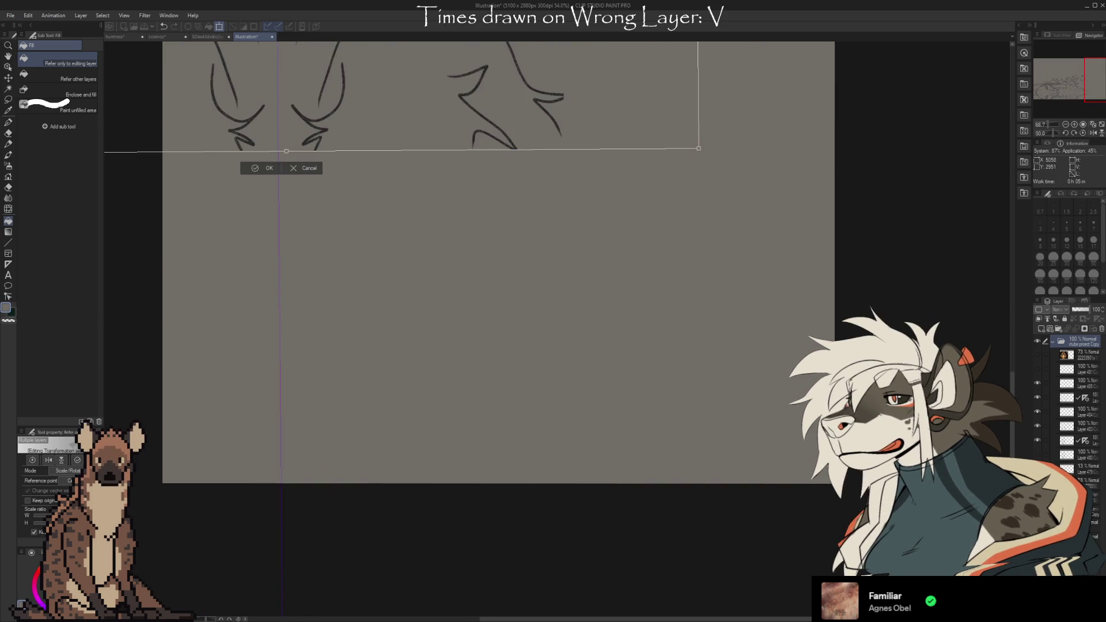
scroll(814, 461, "down", 3)
scroll(375, 240, "up", 2)
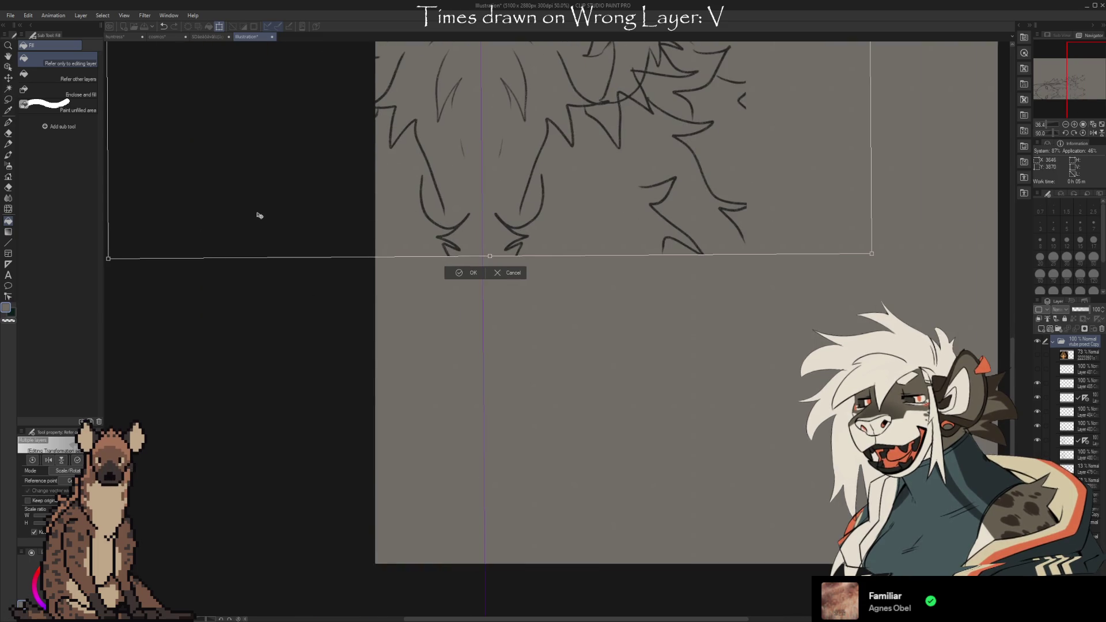
scroll(279, 235, "up", 5)
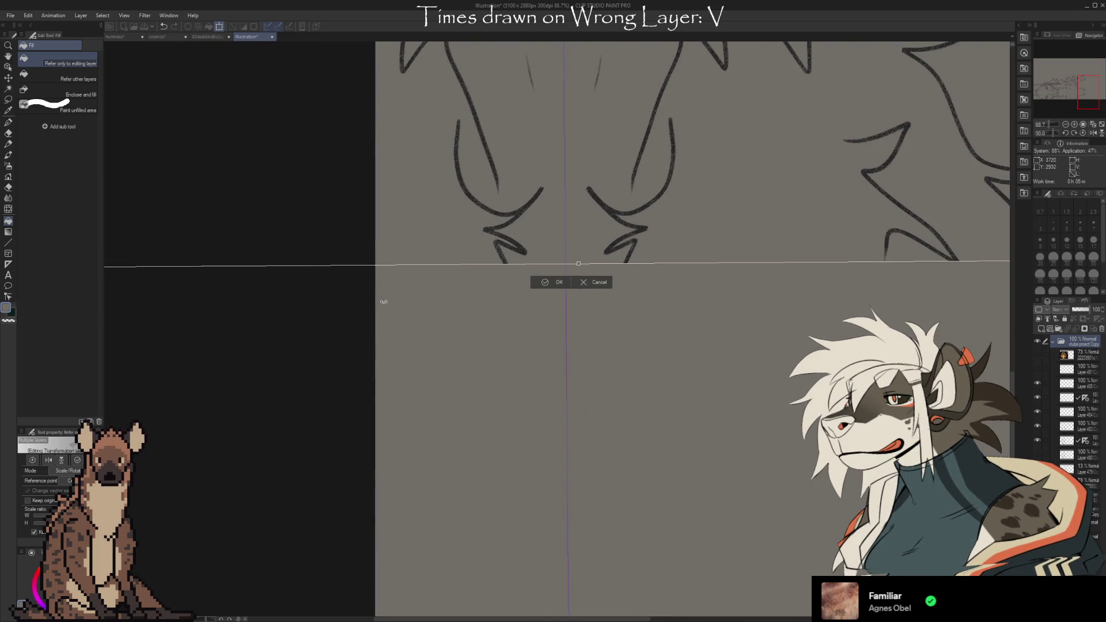
left_click_drag(649, 402, 648, 405)
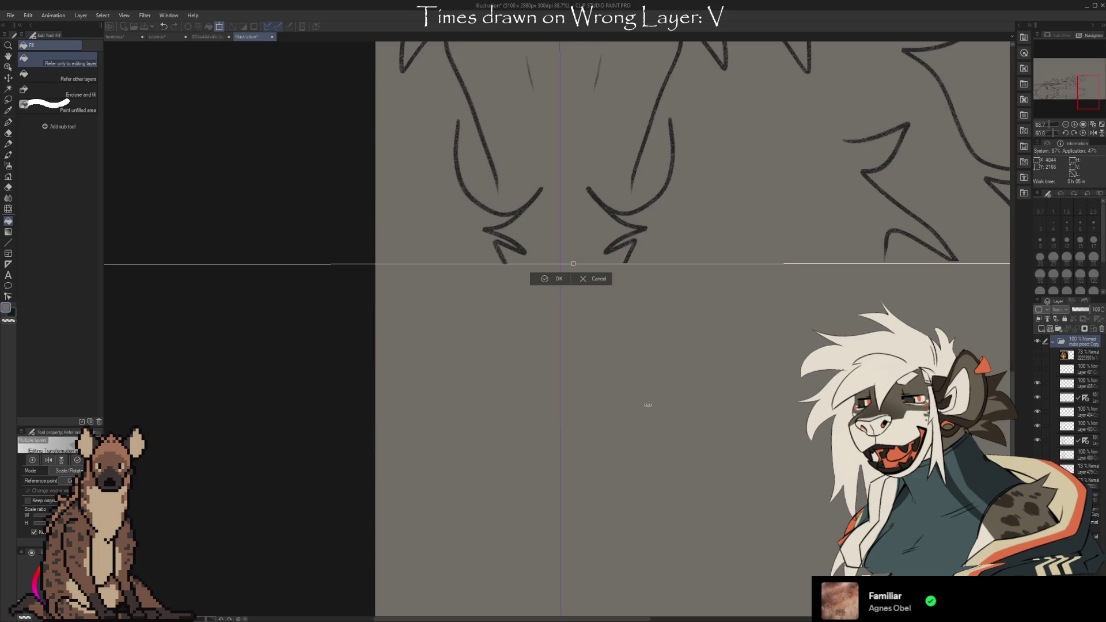
Zoom in and pan the close-up to check the sketch sits level
scroll(521, 255, "up", 1)
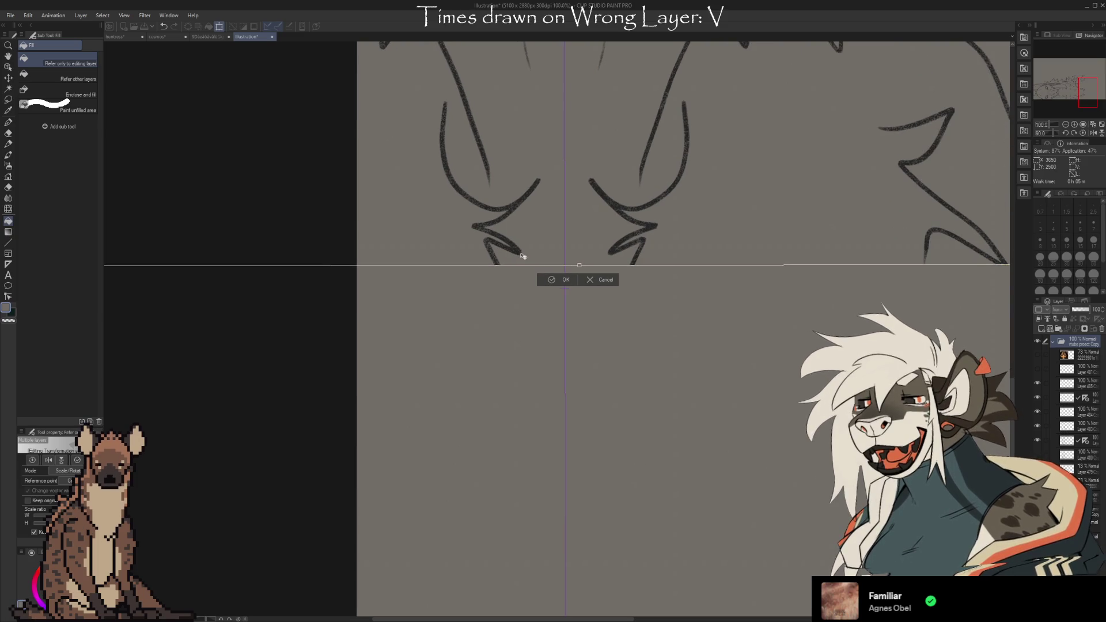
scroll(523, 255, "down", 5)
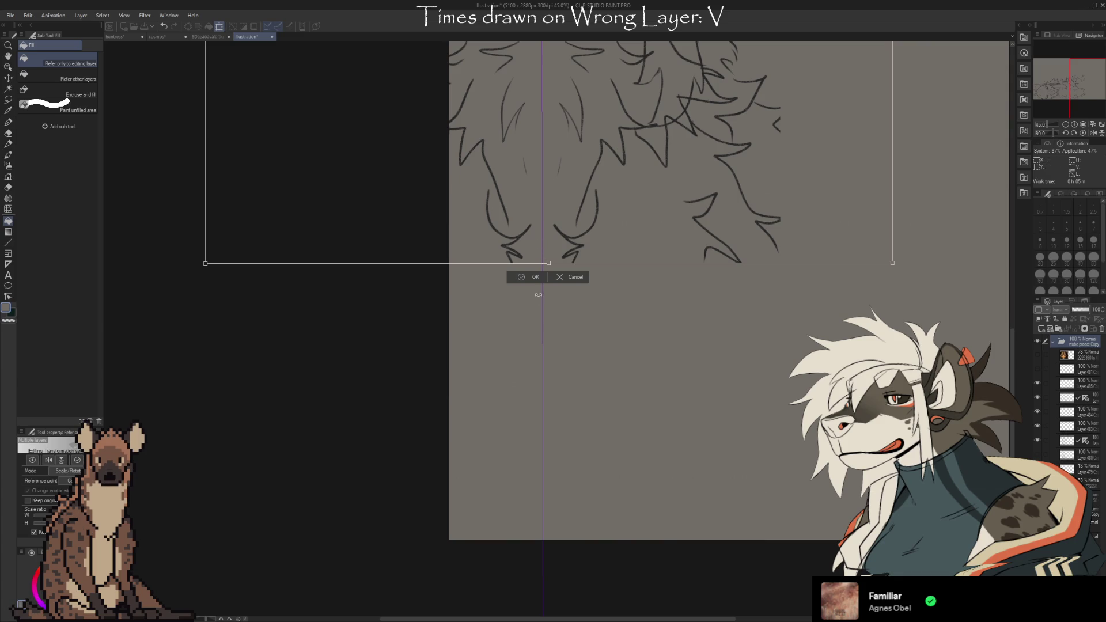
scroll(539, 444, "up", 1)
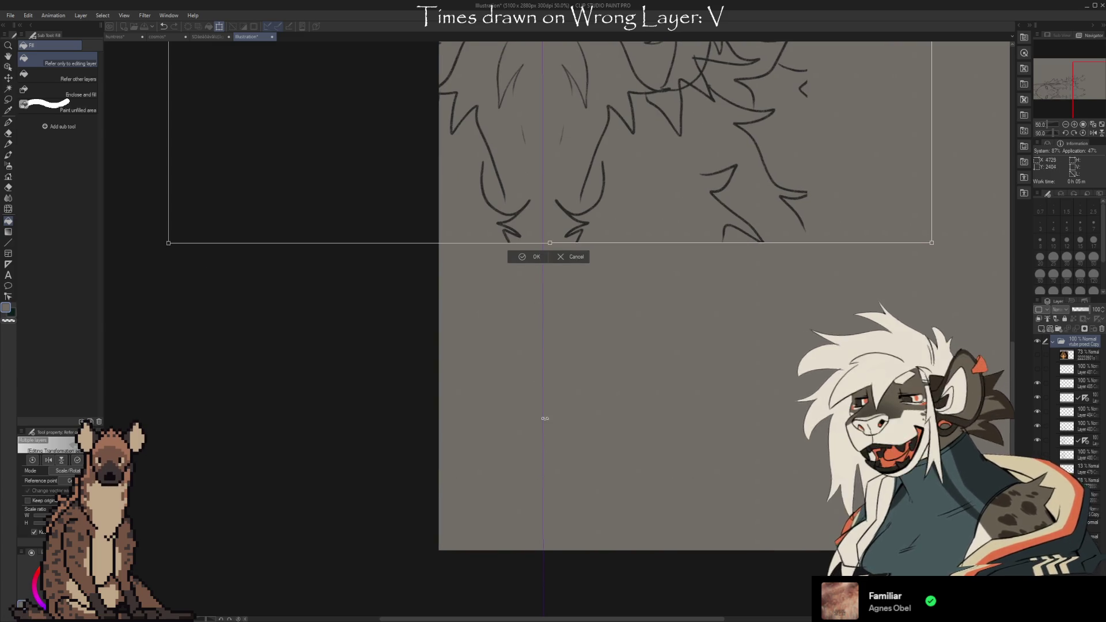
scroll(547, 519, "up", 1)
scroll(544, 527, "up", 2)
scroll(522, 405, "up", 1)
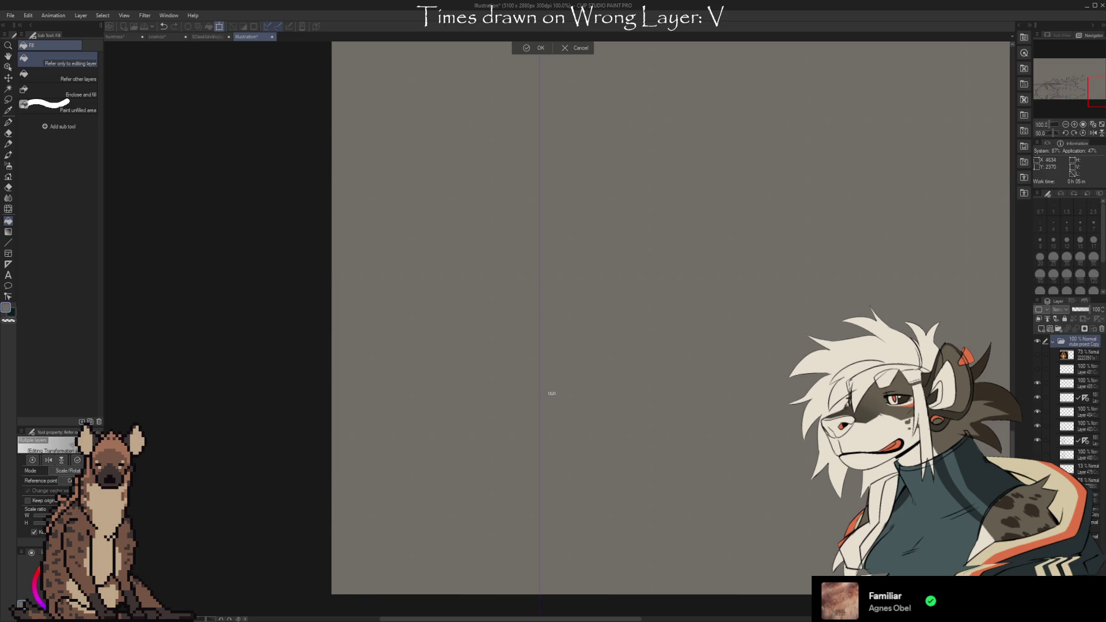
scroll(552, 393, "down", 2)
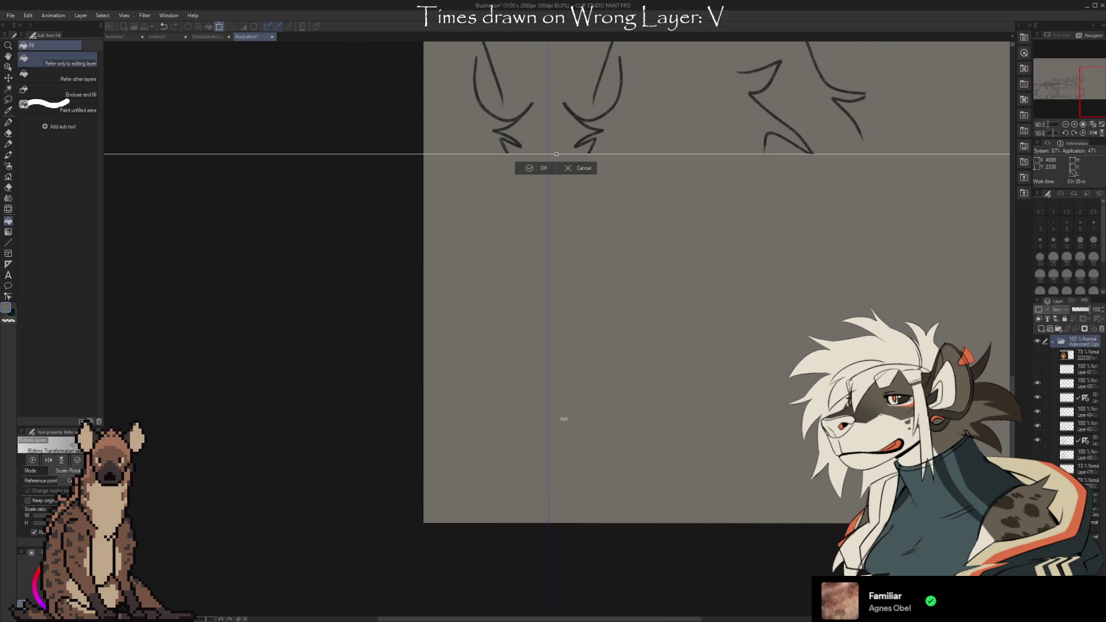
scroll(548, 95, "up", 10)
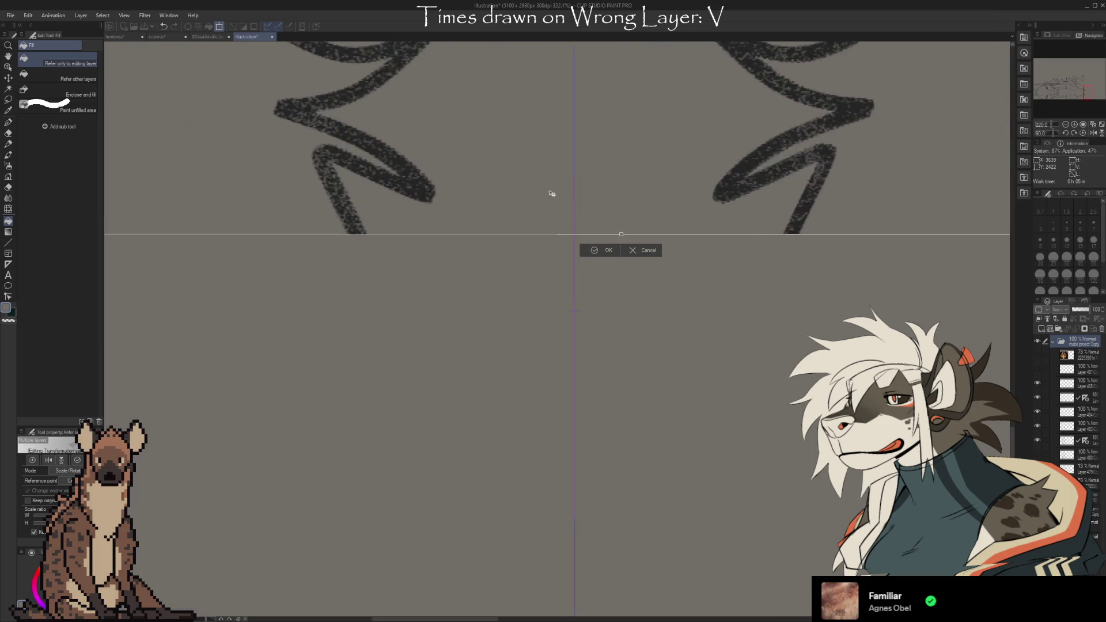
scroll(618, 251, "up", 2)
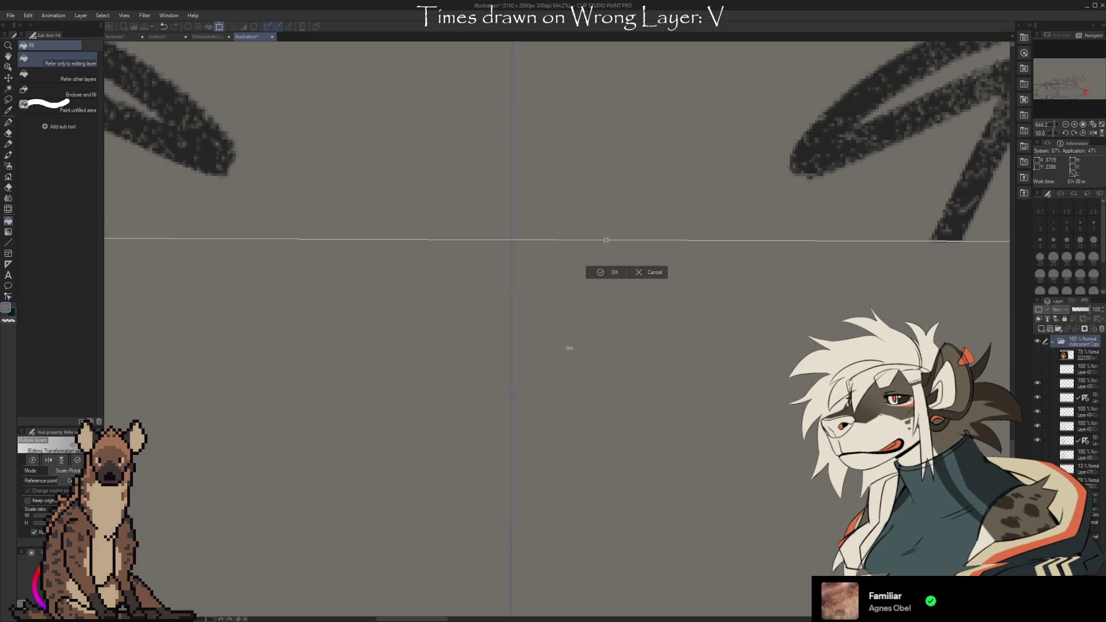
left_click_drag(566, 348, 591, 346)
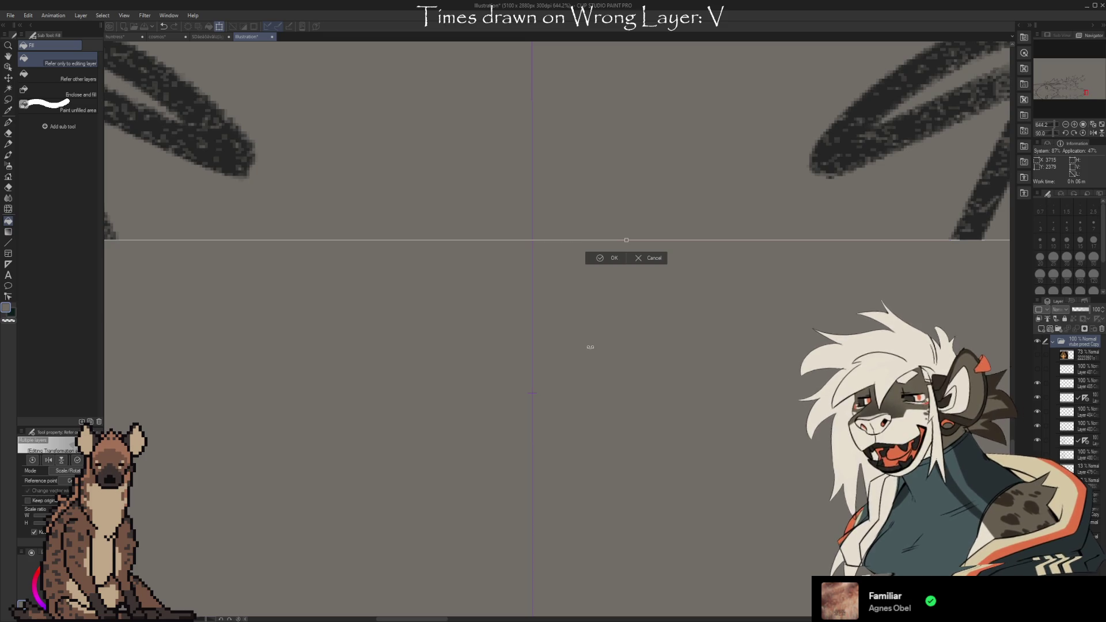
scroll(519, 240, "down", 10)
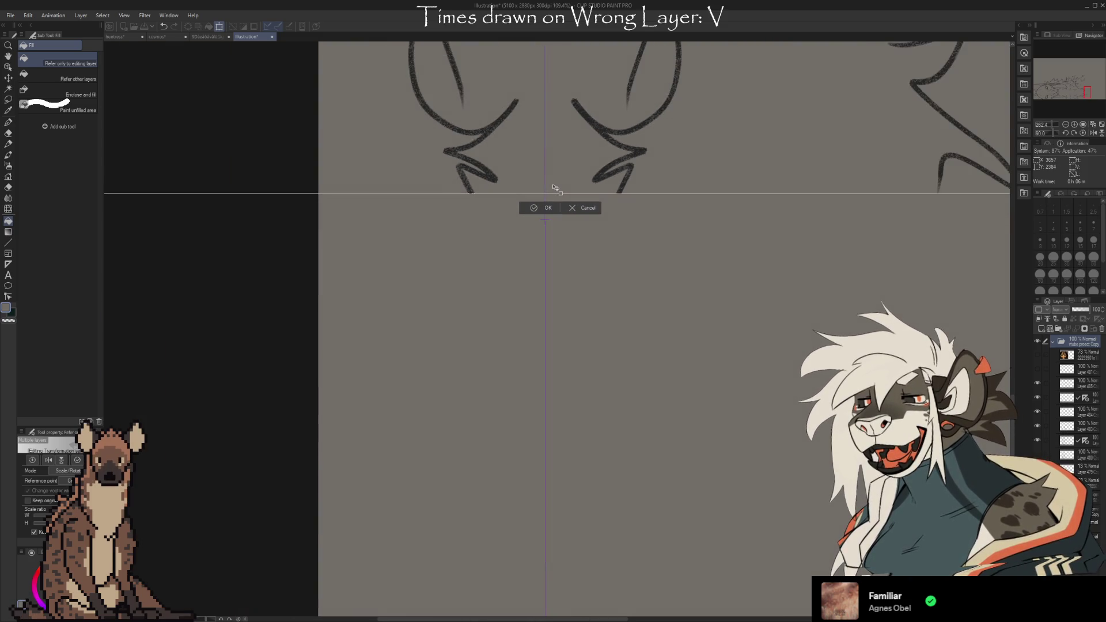
scroll(555, 188, "down", 4)
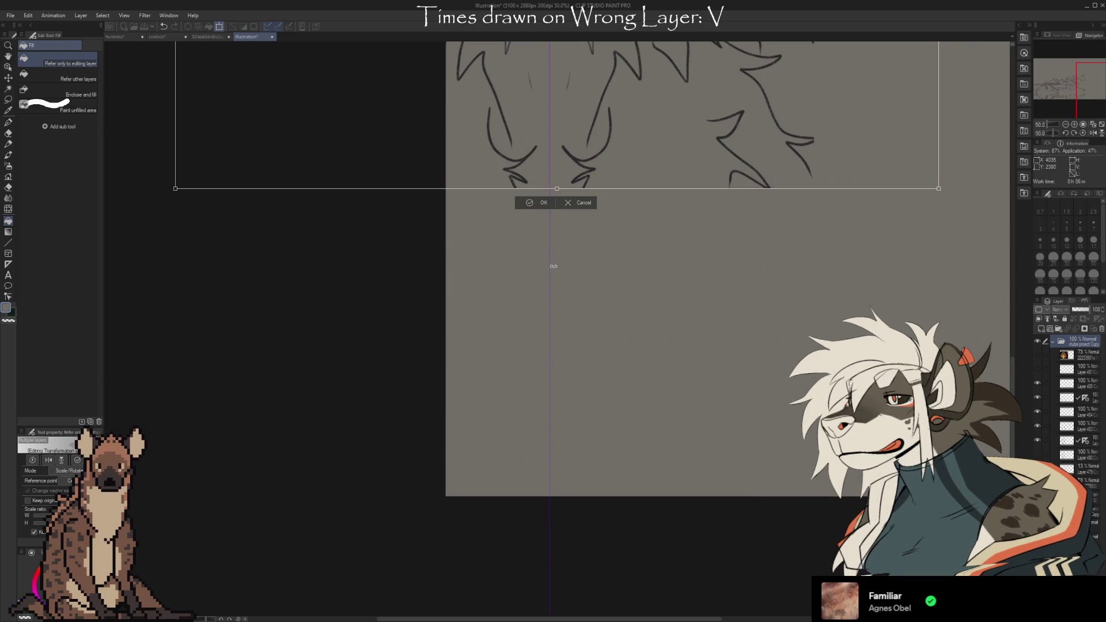
scroll(558, 178, "up", 5)
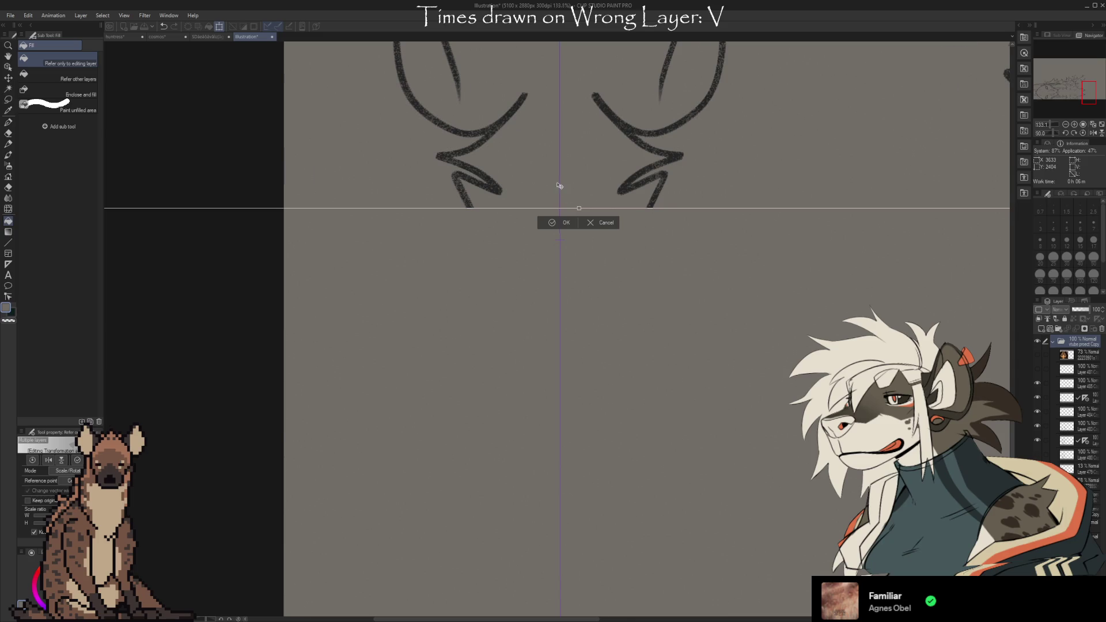
scroll(559, 186, "down", 1)
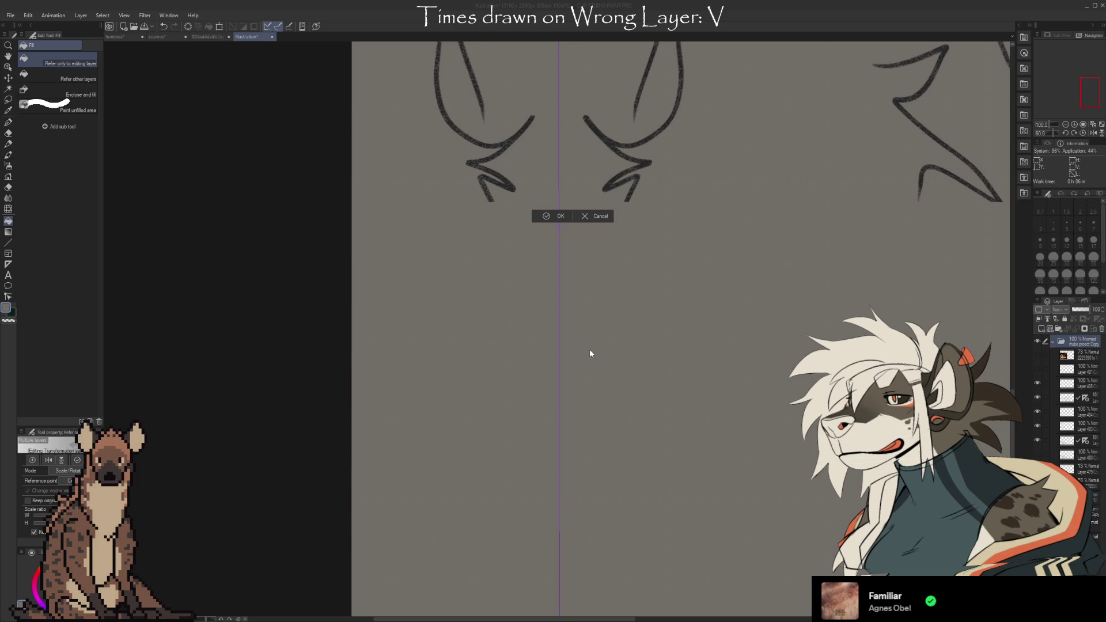
Apply the straightening, then transform the whole sketch again and shift it left and down
key("Return")
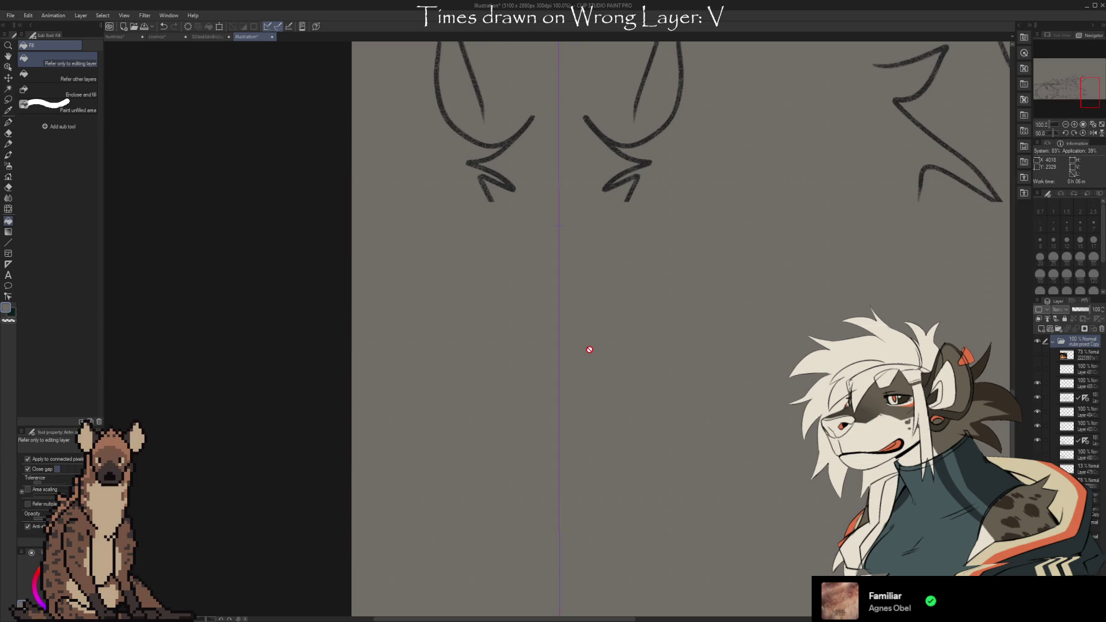
scroll(608, 361, "down", 6)
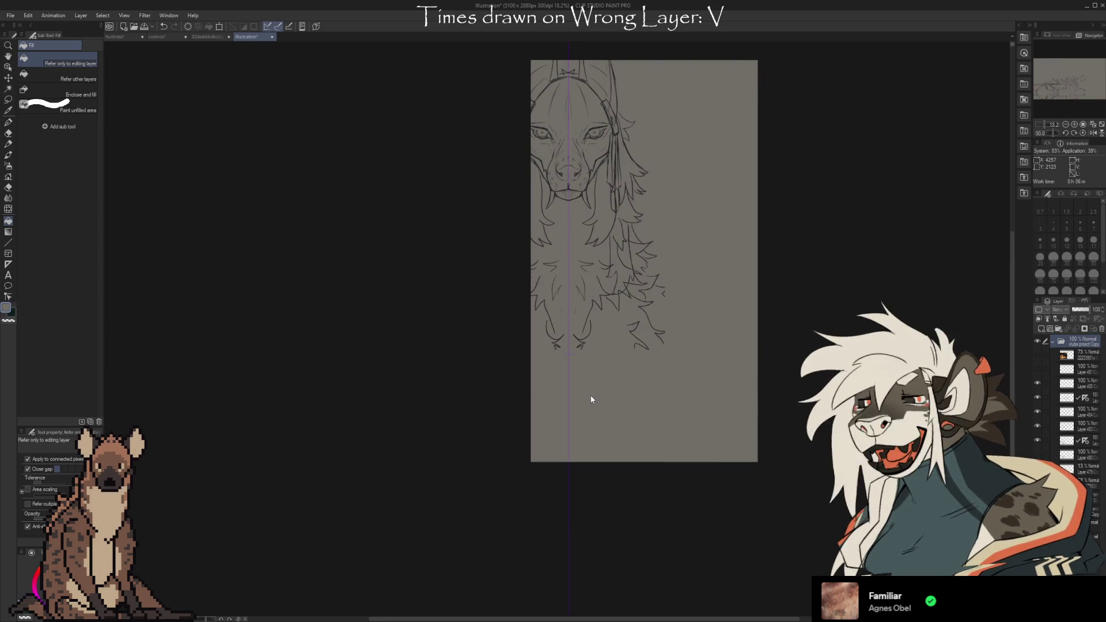
key("ctrl+t")
left_click_drag(636, 318, 606, 354)
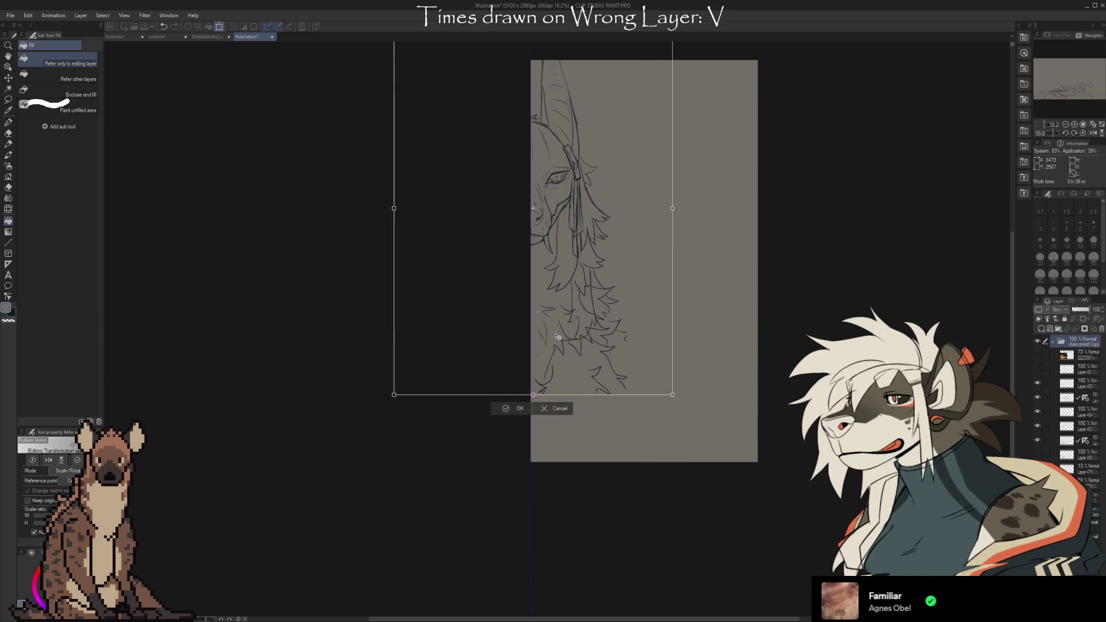
Nudge the sketch a few pixels to the right to fine-tune its position
scroll(514, 344, "up", 5)
scroll(514, 342, "up", 4)
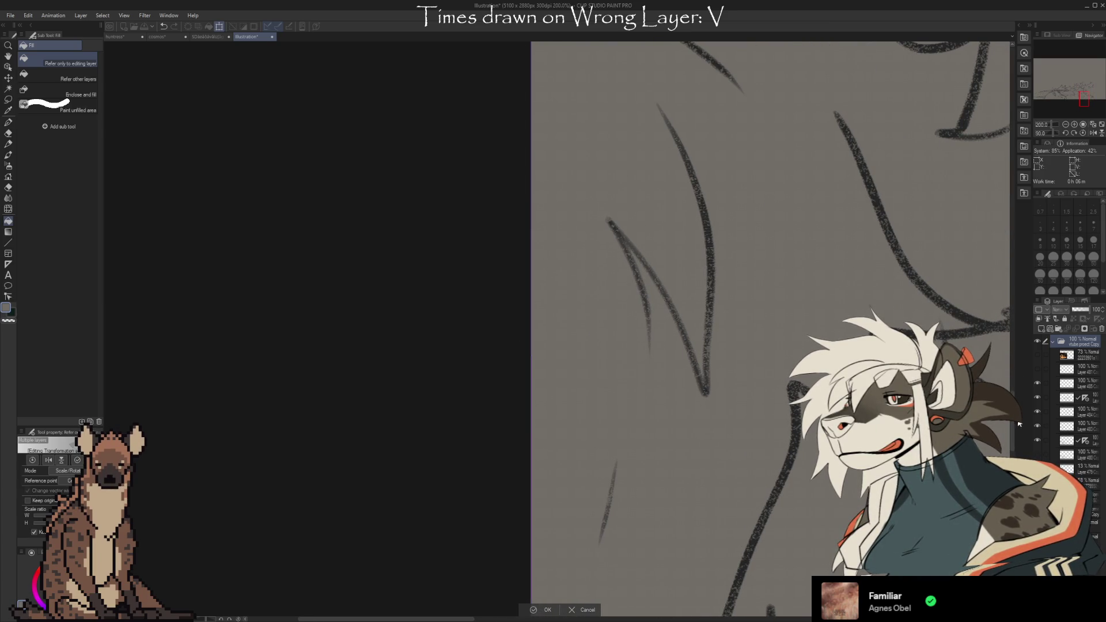
left_click_drag(1014, 415, 1017, 66)
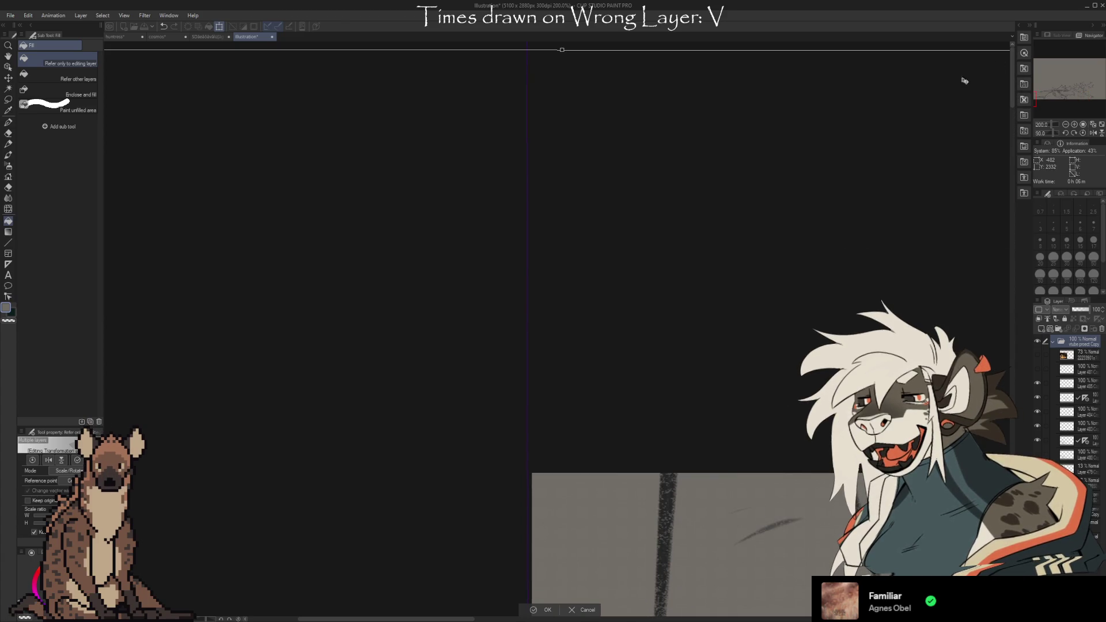
left_click_drag(777, 47, 780, 46)
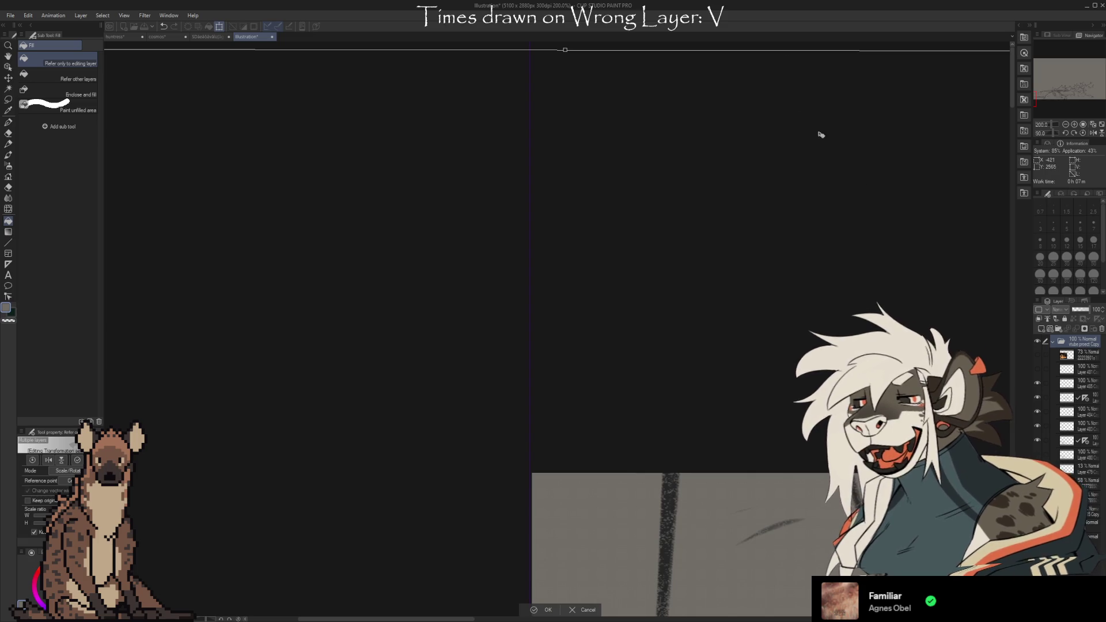
left_click_drag(706, 400, 708, 398)
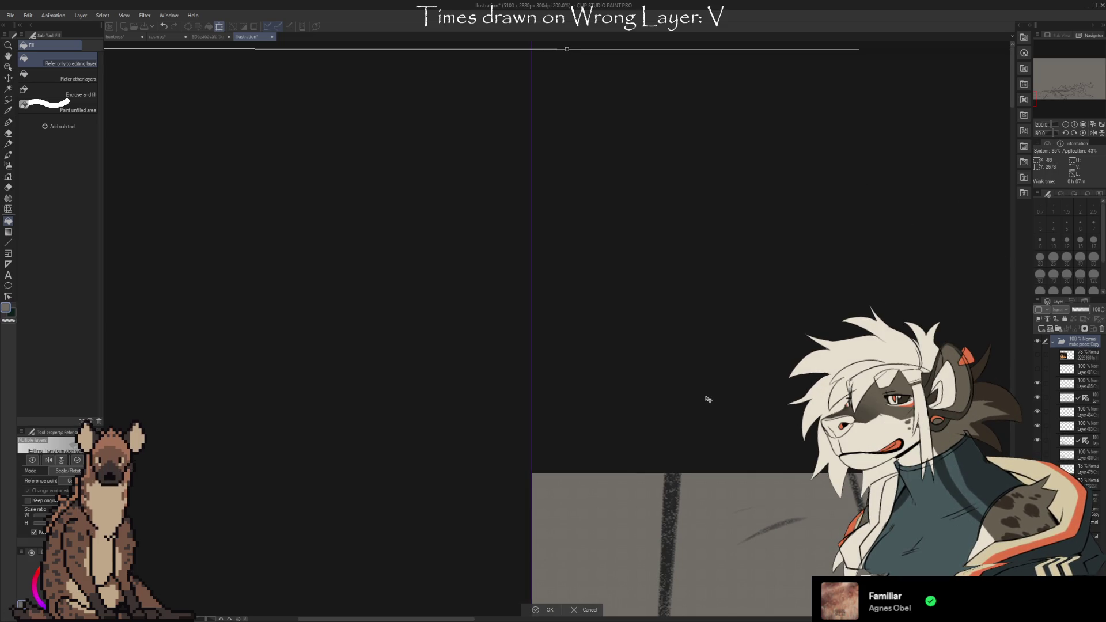
scroll(501, 567, "up", 5)
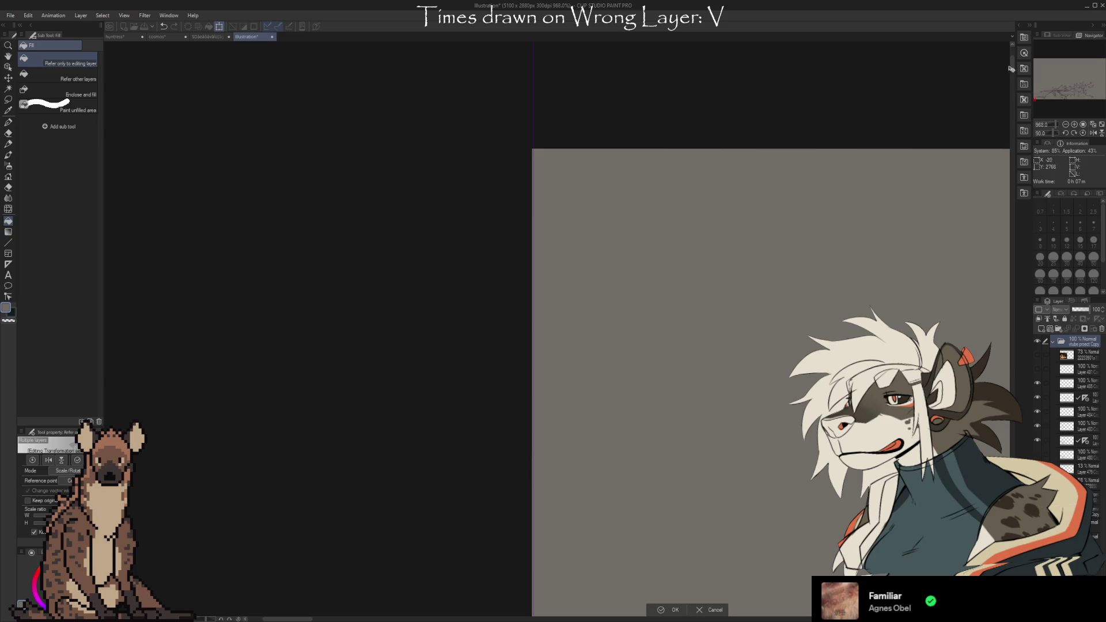
mouse_move(1012, 61)
left_mouse_down()
mouse_move(1020, 228)
mouse_move(1005, 361)
mouse_move(1011, 276)
mouse_move(1013, 305)
left_mouse_up()
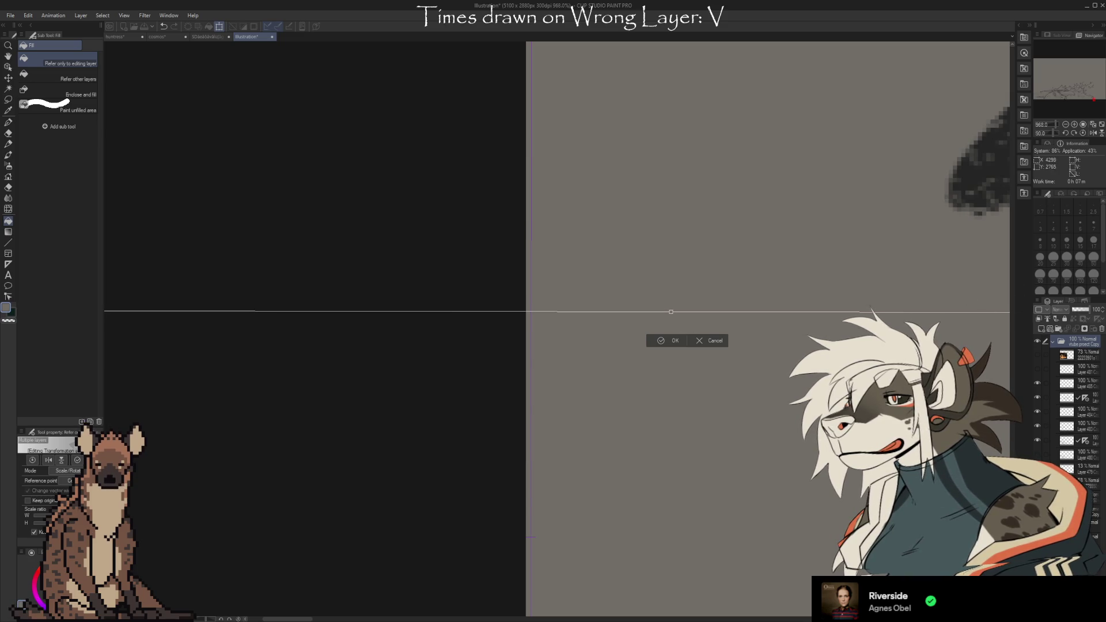
Shift the transformed jackal sketch slightly to the left
scroll(993, 259, "up", 5)
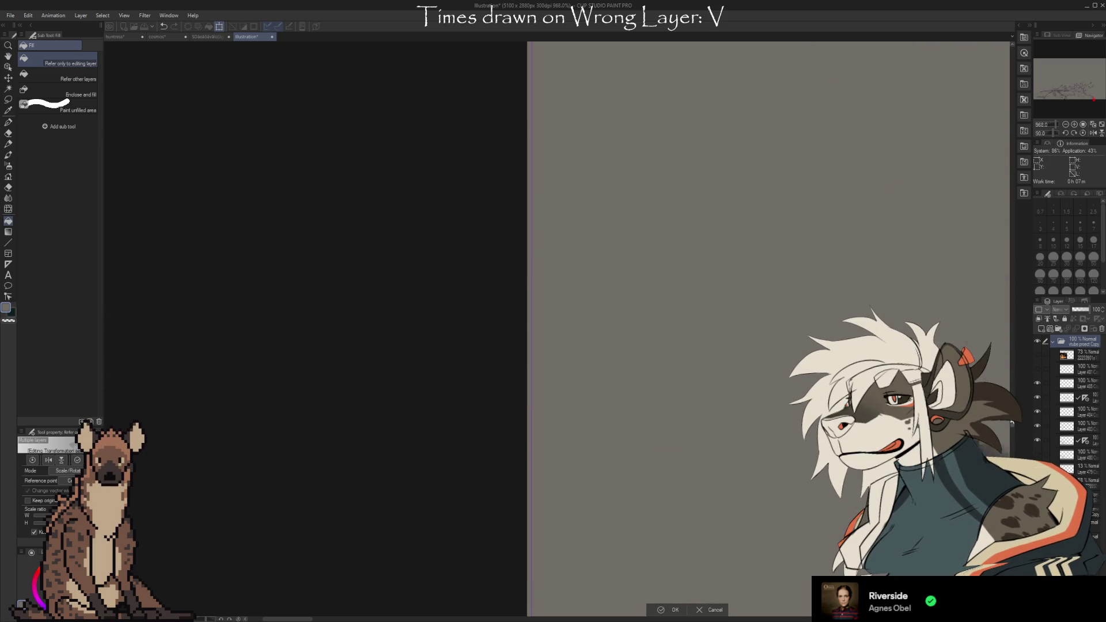
scroll(993, 258, "up", 10)
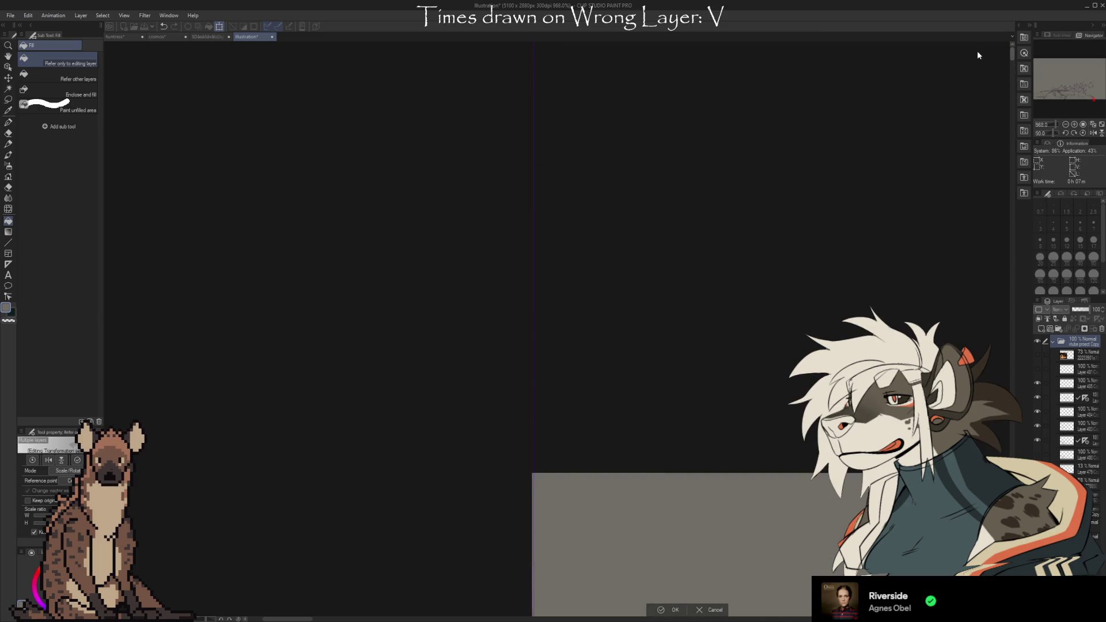
scroll(976, 67, "down", 10)
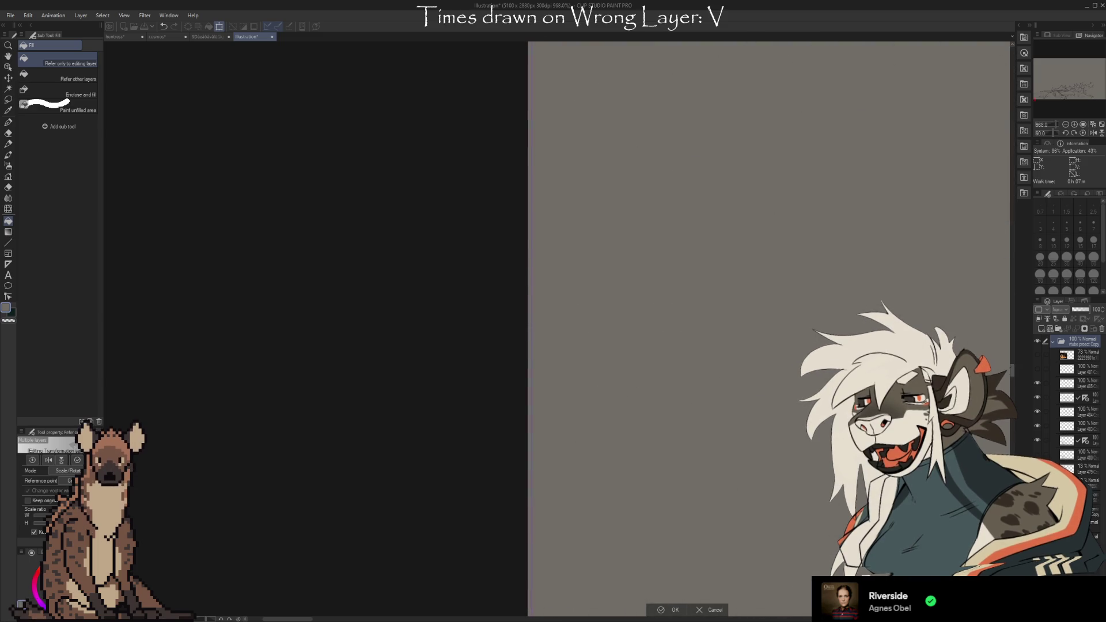
scroll(772, 369, "down", 10)
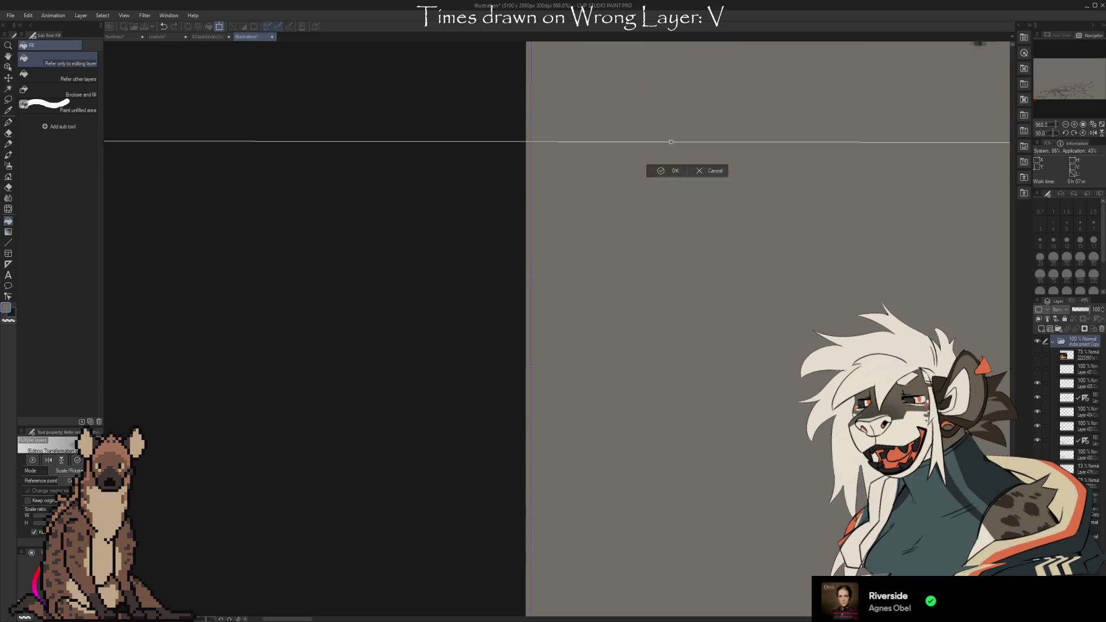
scroll(772, 370, "up", 5)
left_click_drag(772, 370, 747, 371)
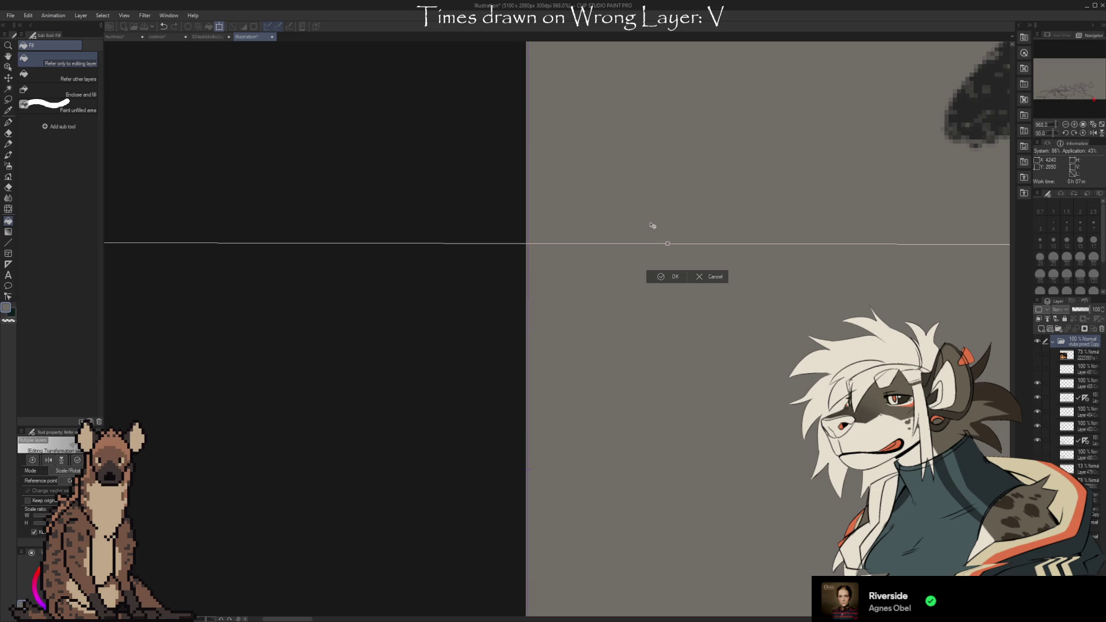
Zoom out until the whole jackal sketch and its tall canvas are visible
scroll(769, 329, "up", 6)
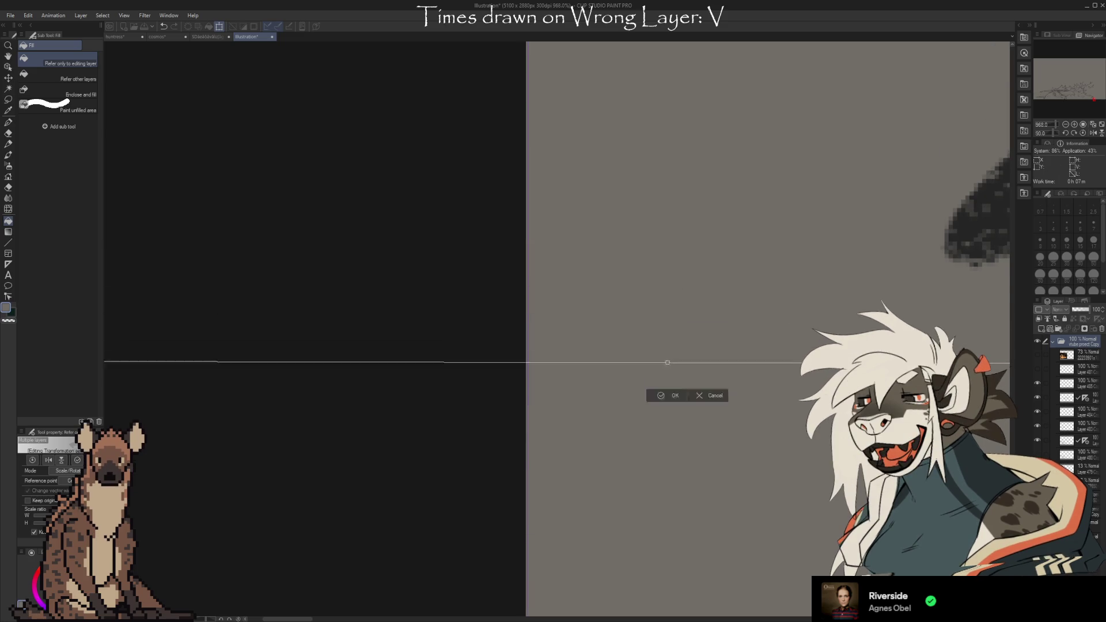
scroll(959, 233, "up", 10)
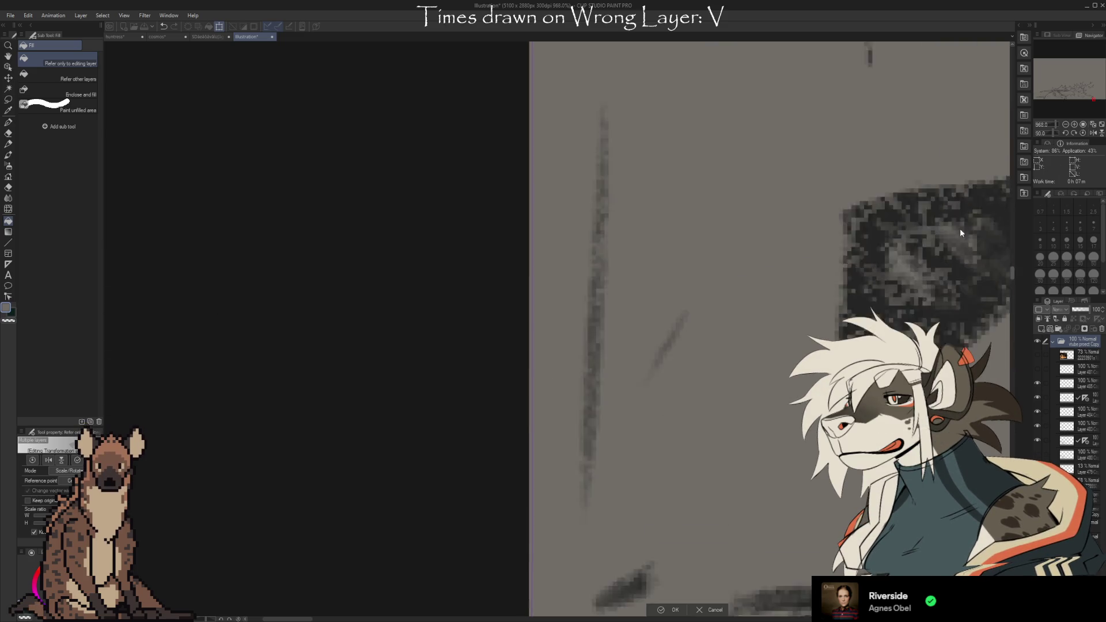
scroll(941, 66, "up", 8)
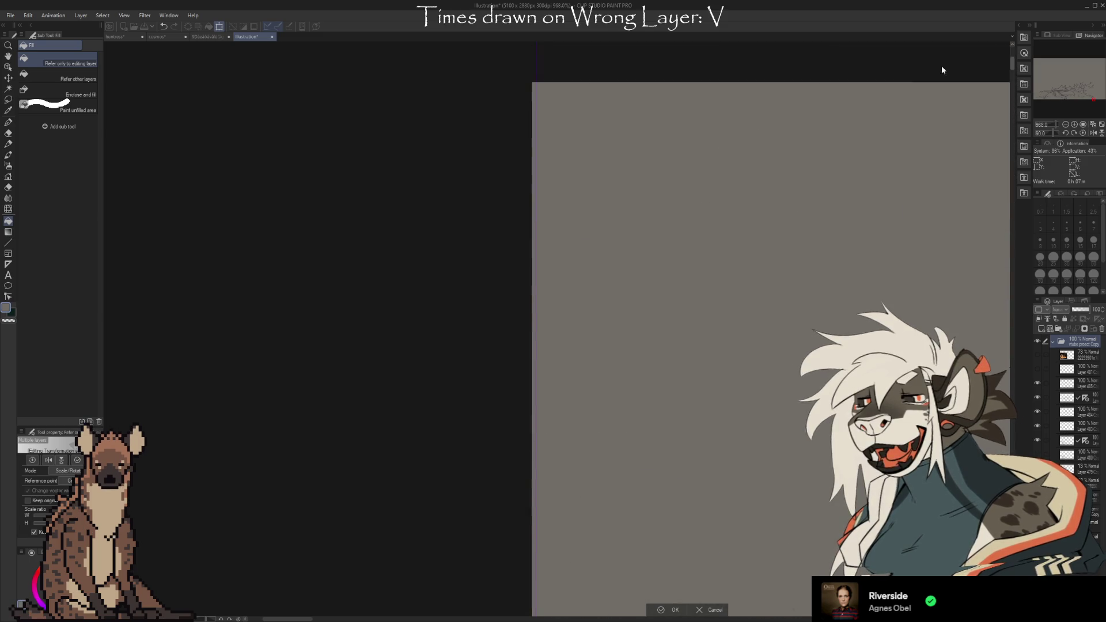
scroll(937, 115, "down", 10)
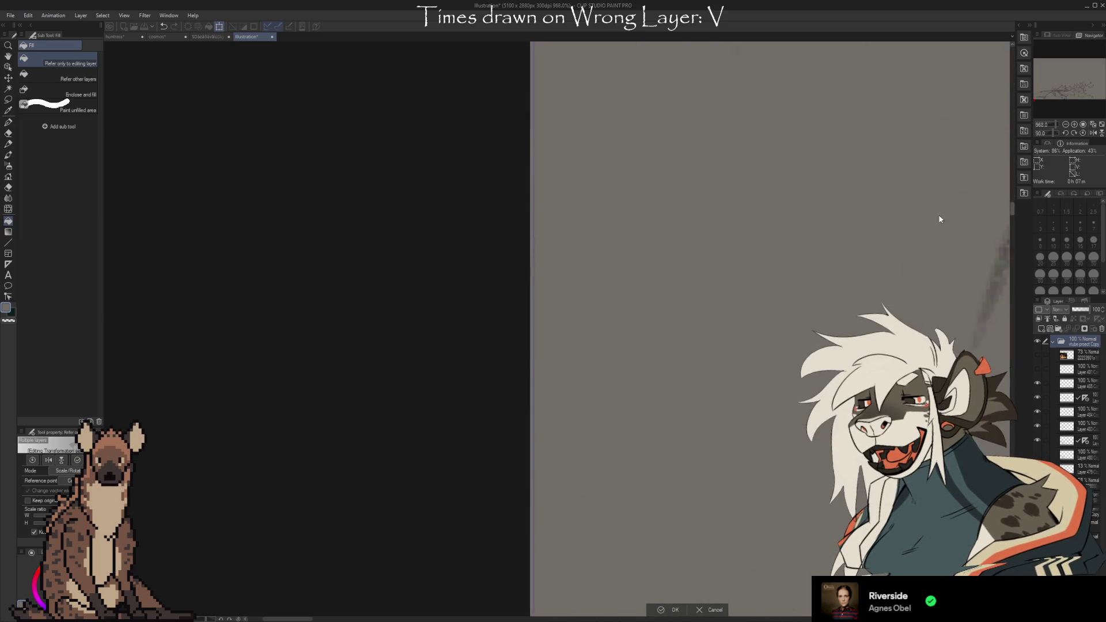
scroll(676, 370, "down", 10)
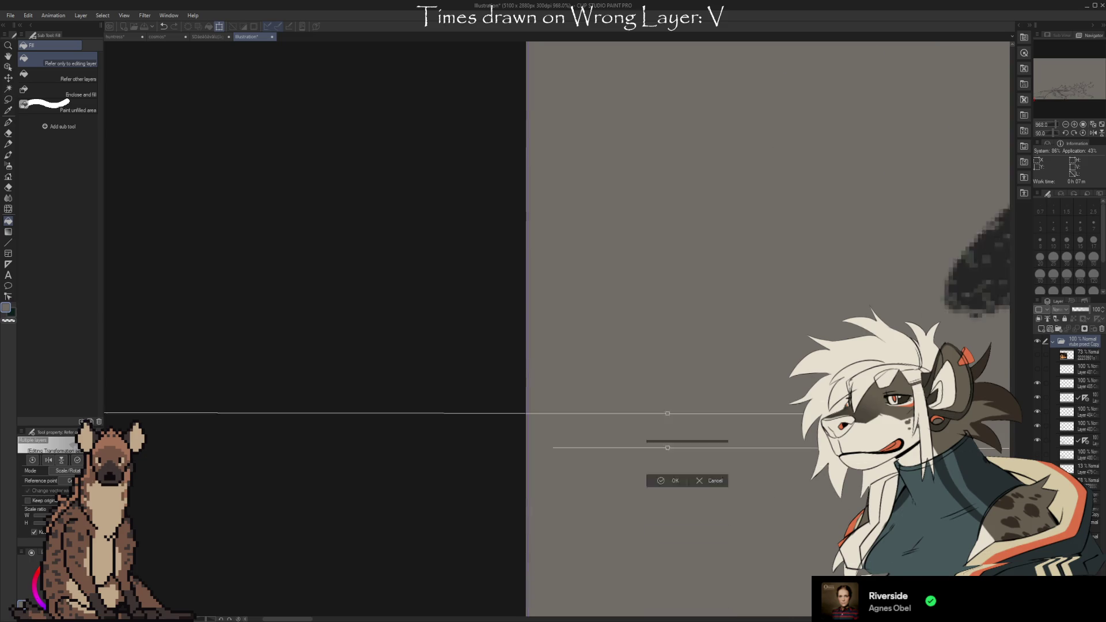
scroll(677, 370, "up", 4)
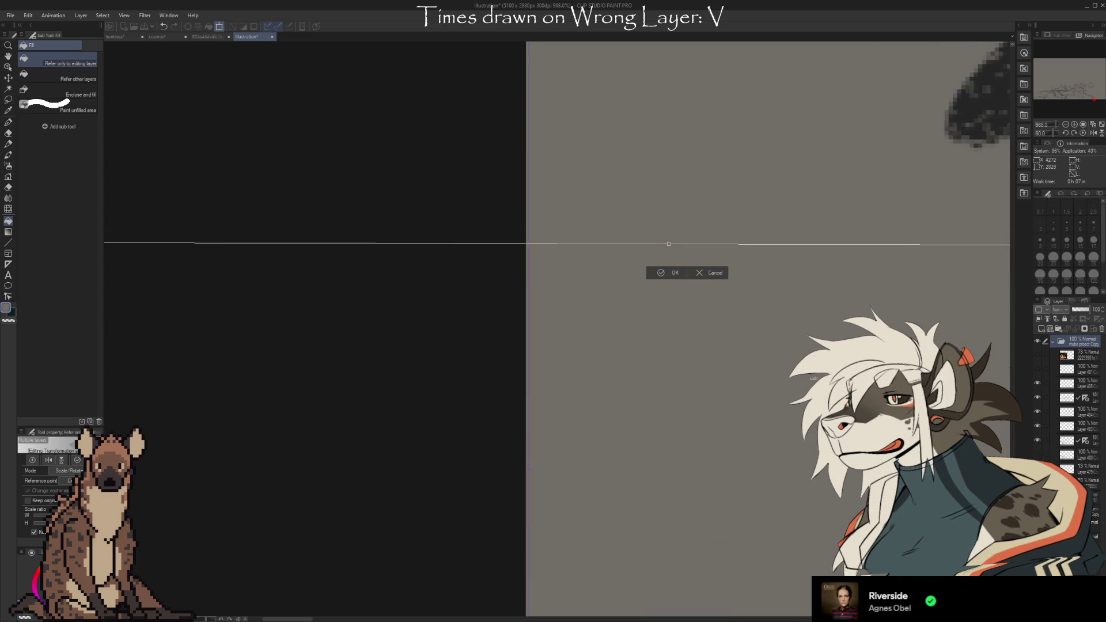
scroll(984, 242, "up", 8)
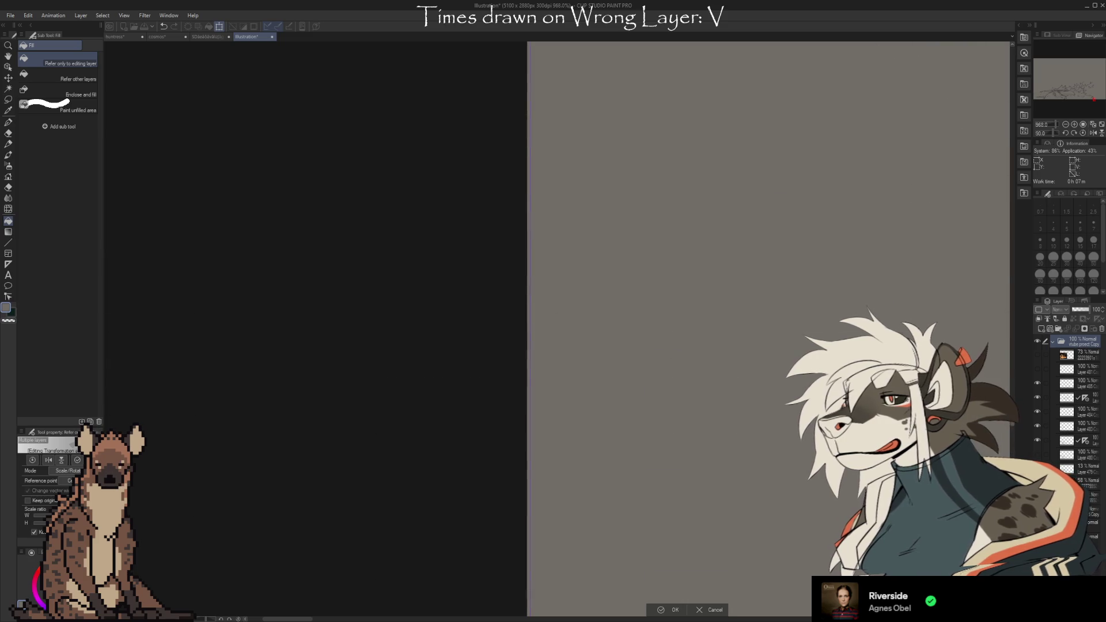
scroll(983, 243, "up", 6)
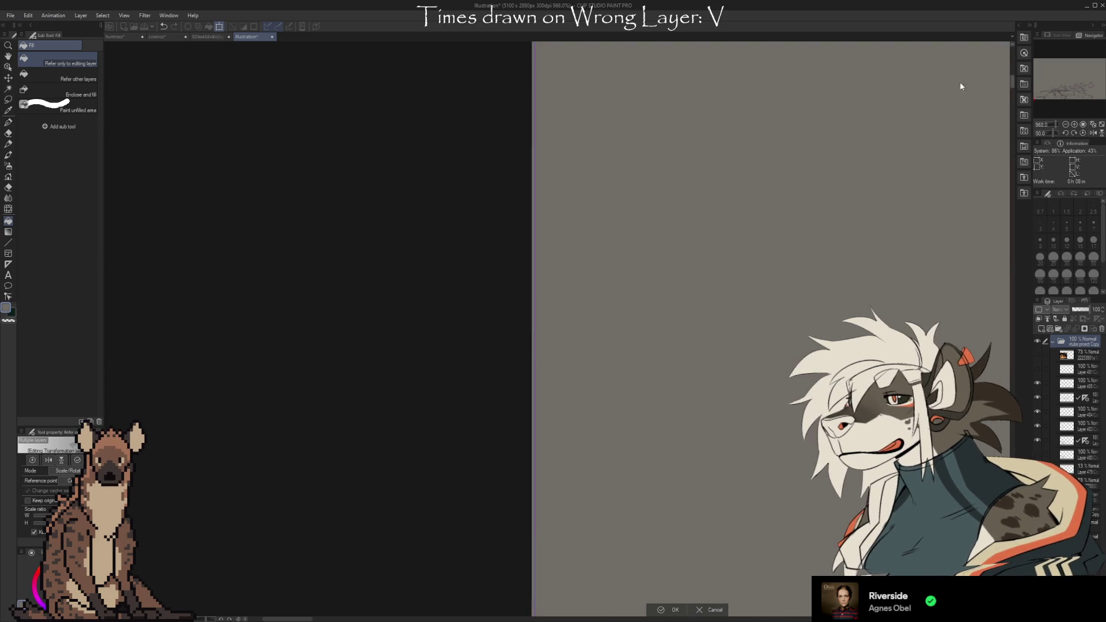
scroll(961, 198, "up", 6)
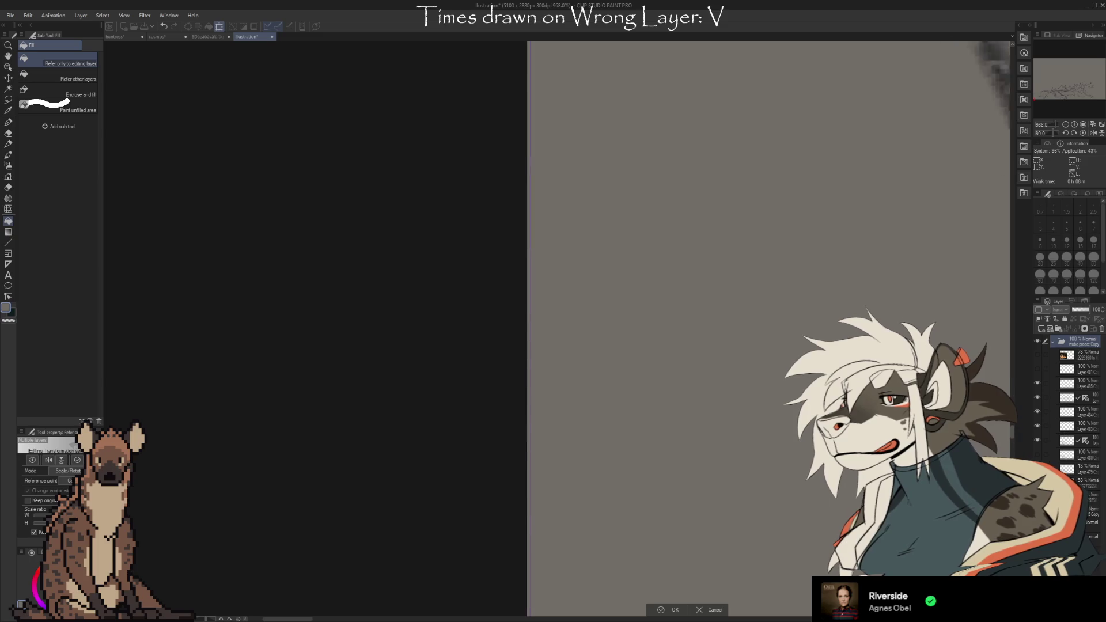
scroll(706, 193, "down", 10)
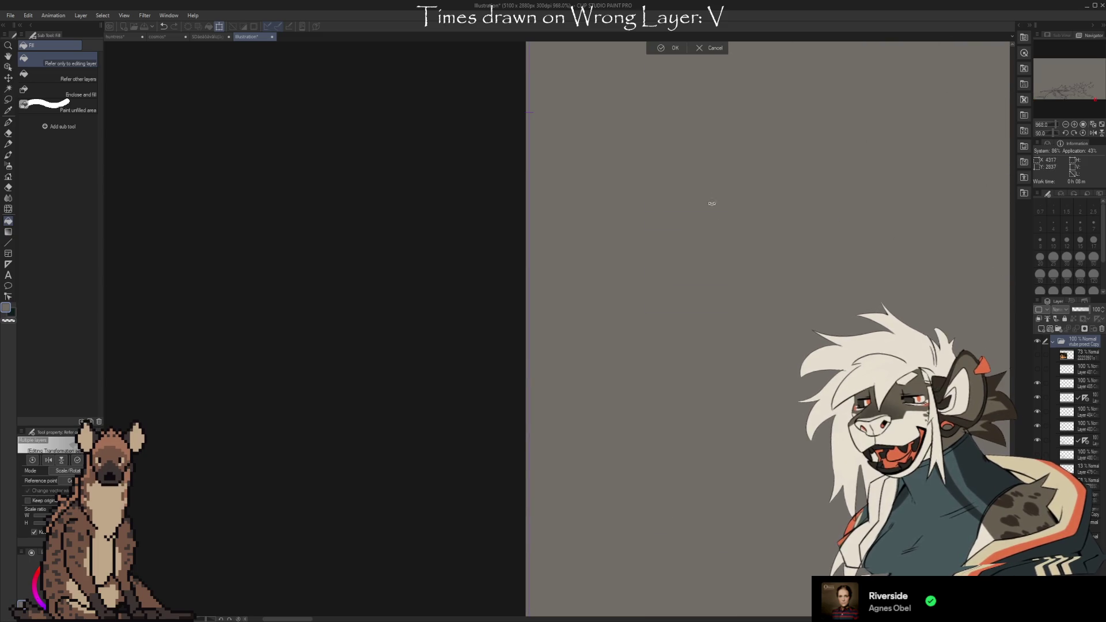
scroll(699, 422, "up", 5)
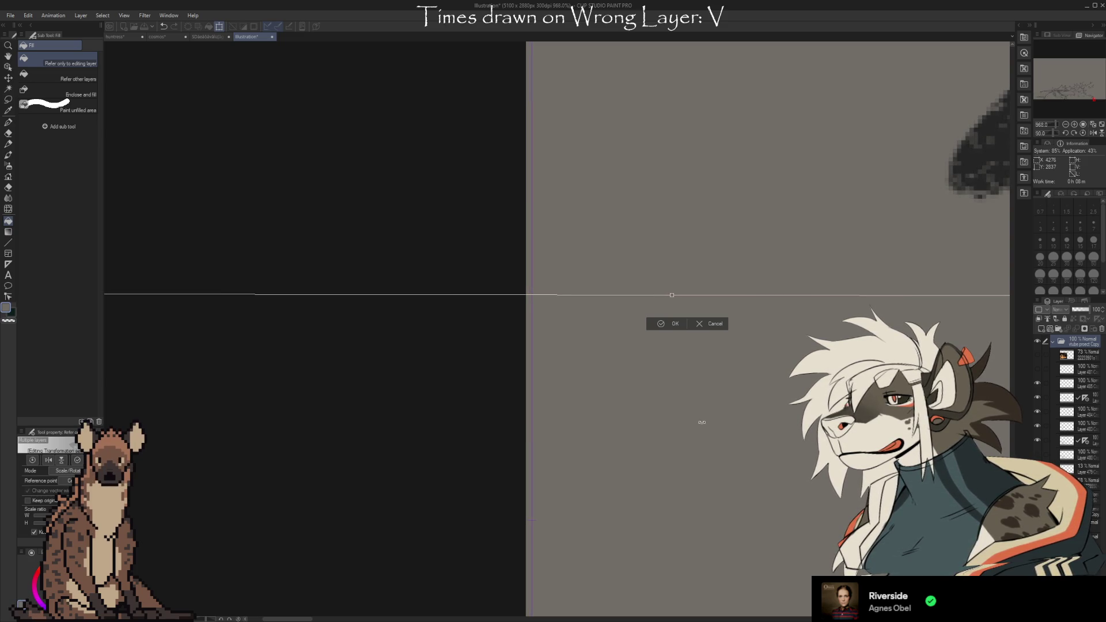
scroll(1008, 404, "up", 5)
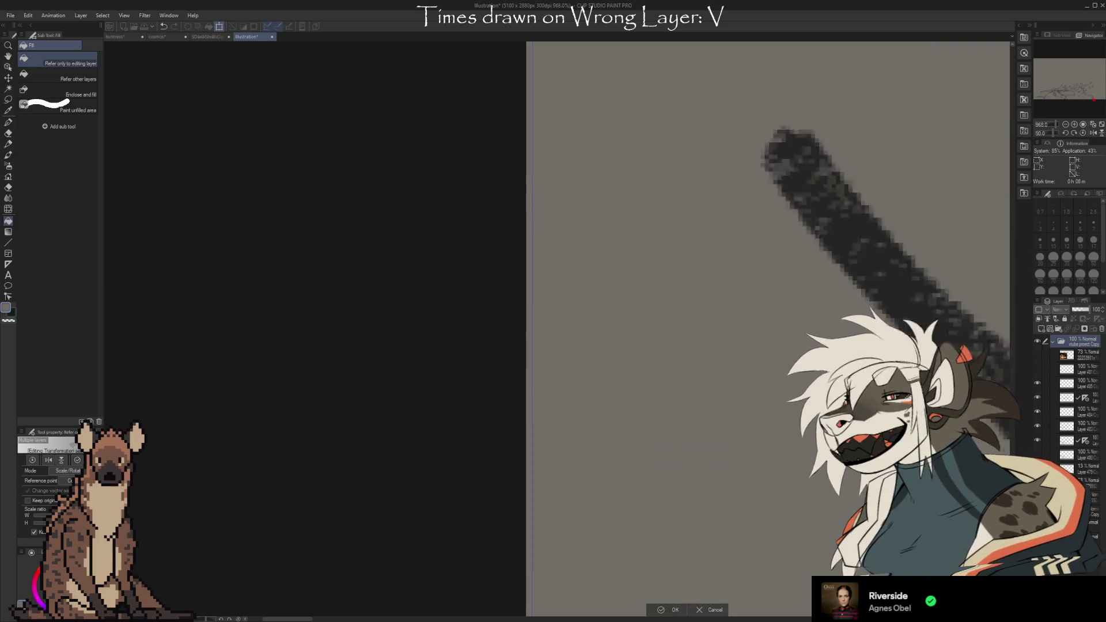
scroll(766, 329, "up", 5)
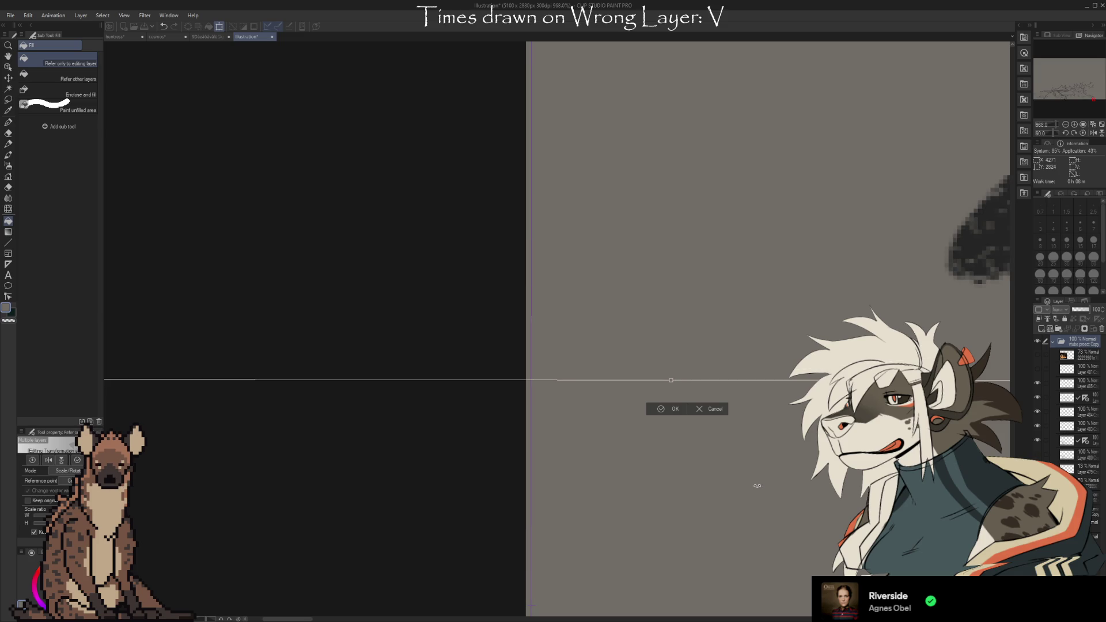
scroll(1008, 453, "up", 5)
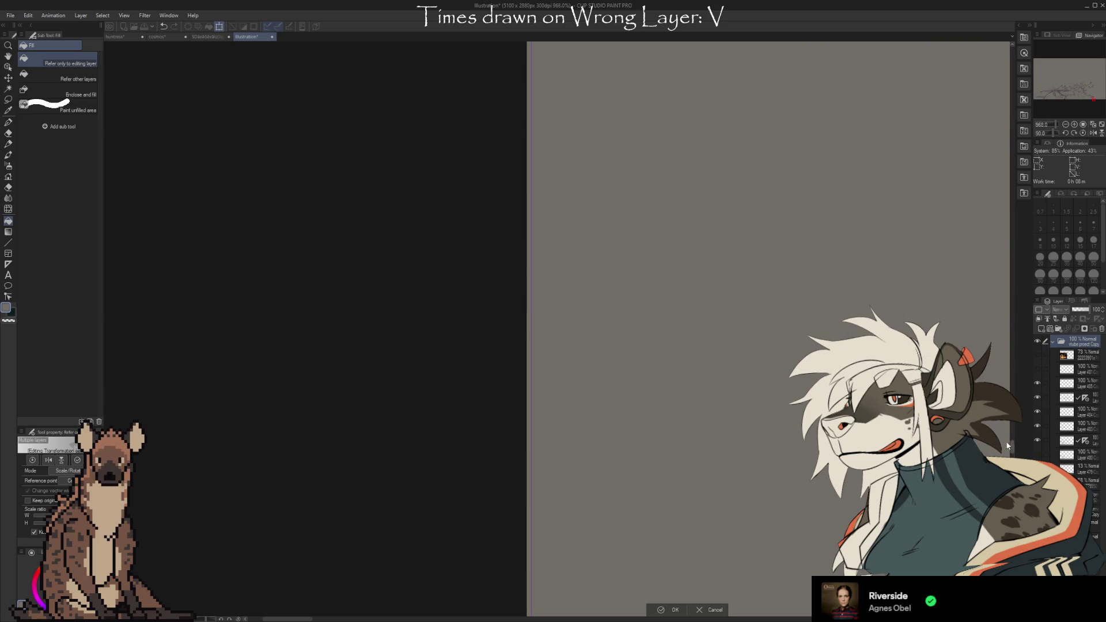
scroll(992, 275, "up", 5)
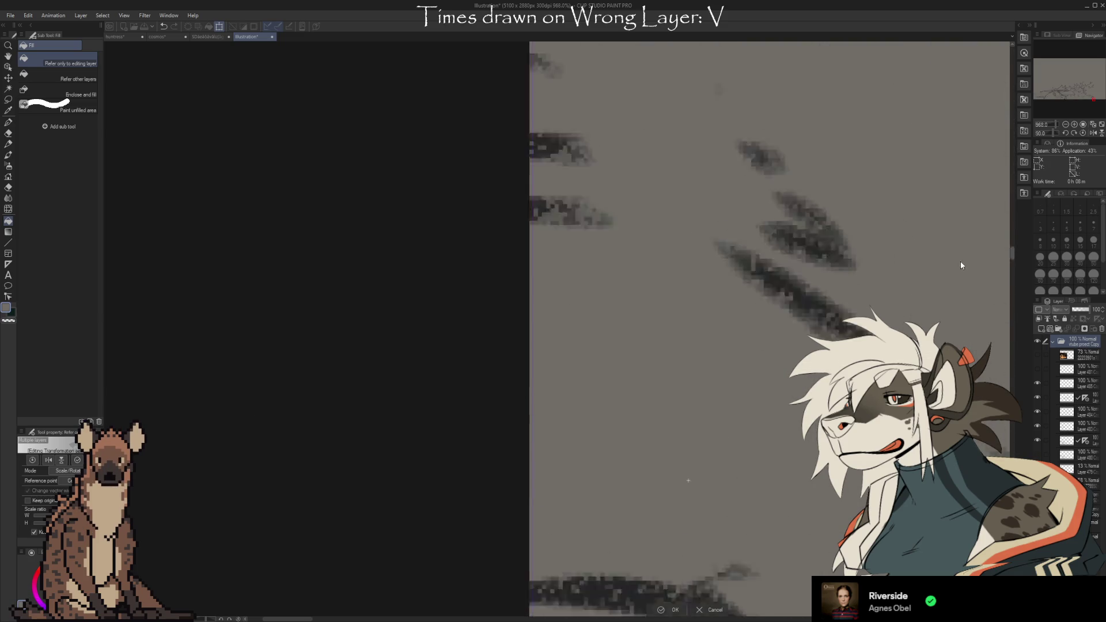
scroll(766, 329, "down", 5)
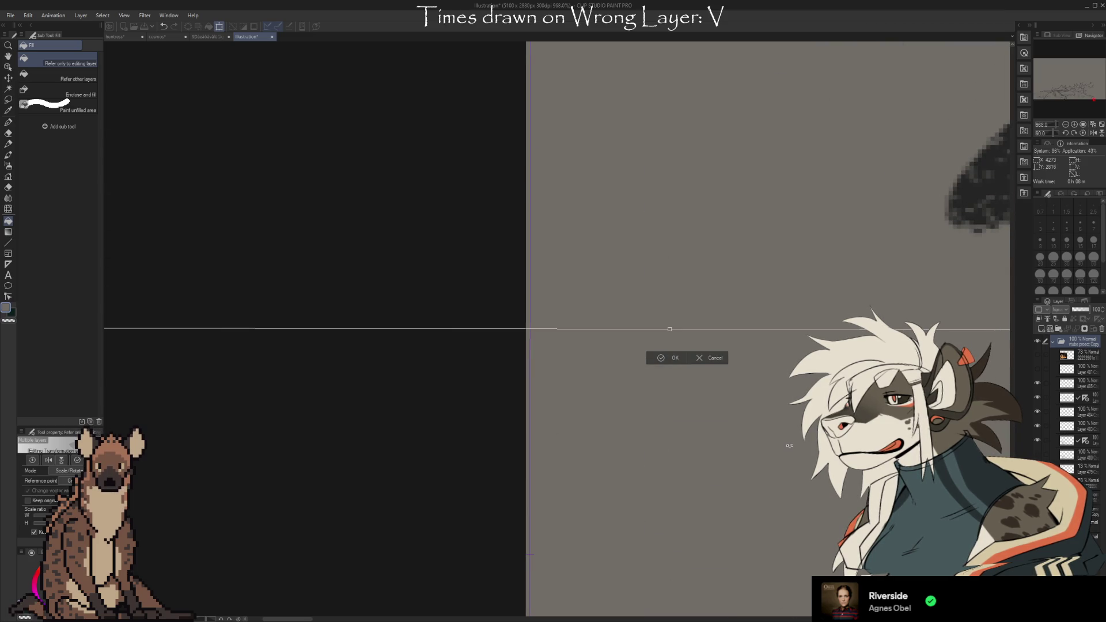
scroll(669, 415, "down", 8)
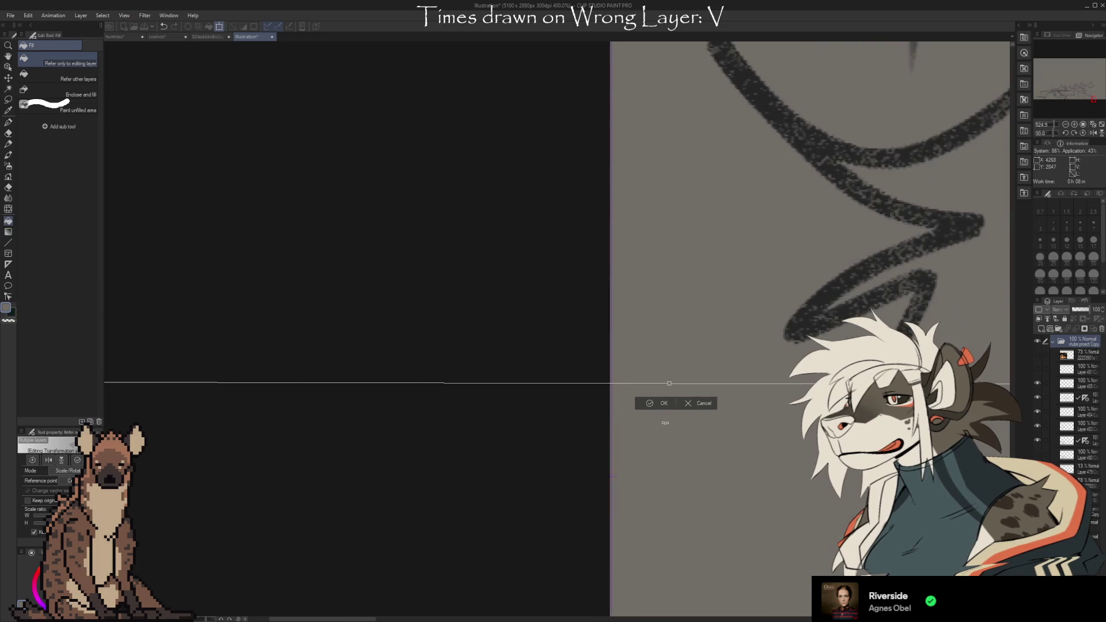
scroll(661, 413, "down", 4)
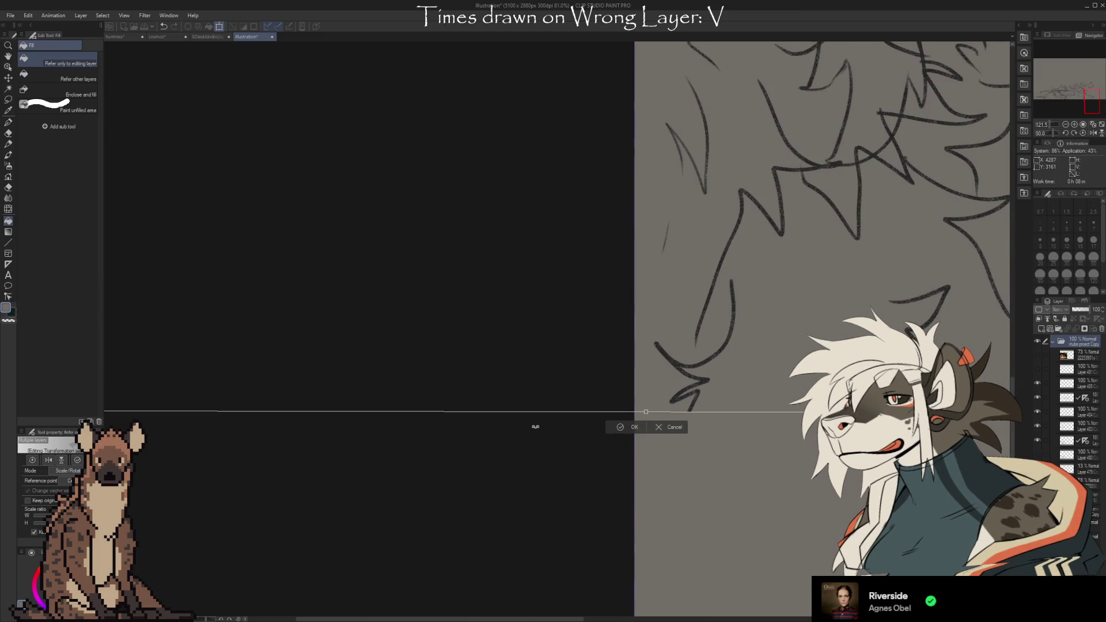
scroll(531, 433, "down", 4)
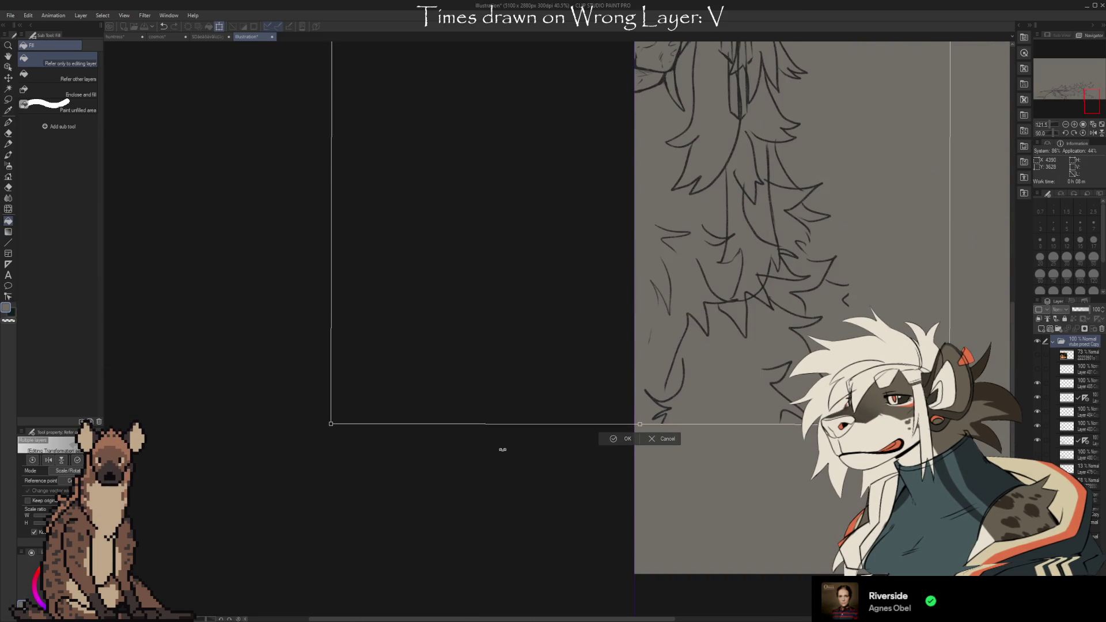
scroll(502, 450, "down", 2)
key("Return")
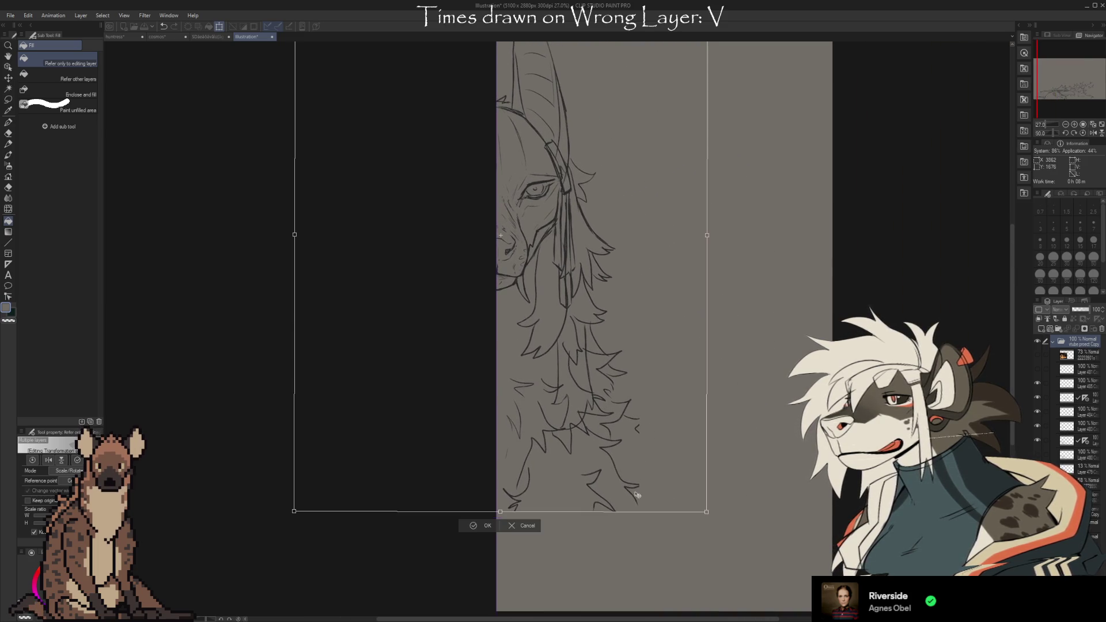
Move the sketch right and down to centre it, then commit the new position
scroll(636, 491, "down", 1)
mouse_move(631, 376)
left_mouse_down()
mouse_move(726, 420)
mouse_move(765, 419)
mouse_move(779, 442)
left_mouse_up()
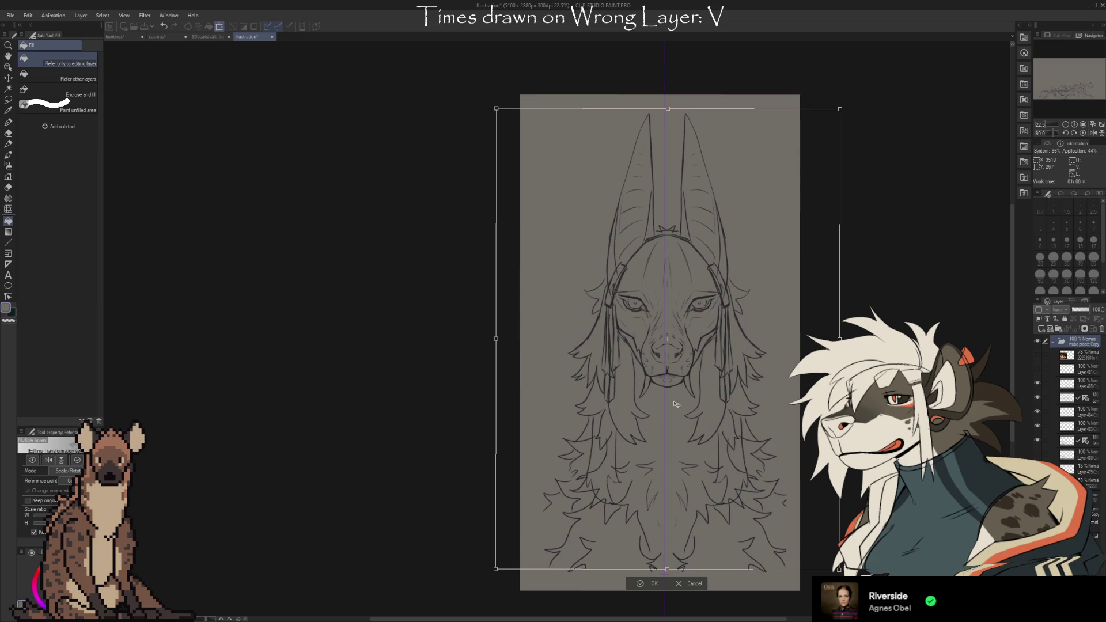
left_click_drag(679, 407, 668, 400)
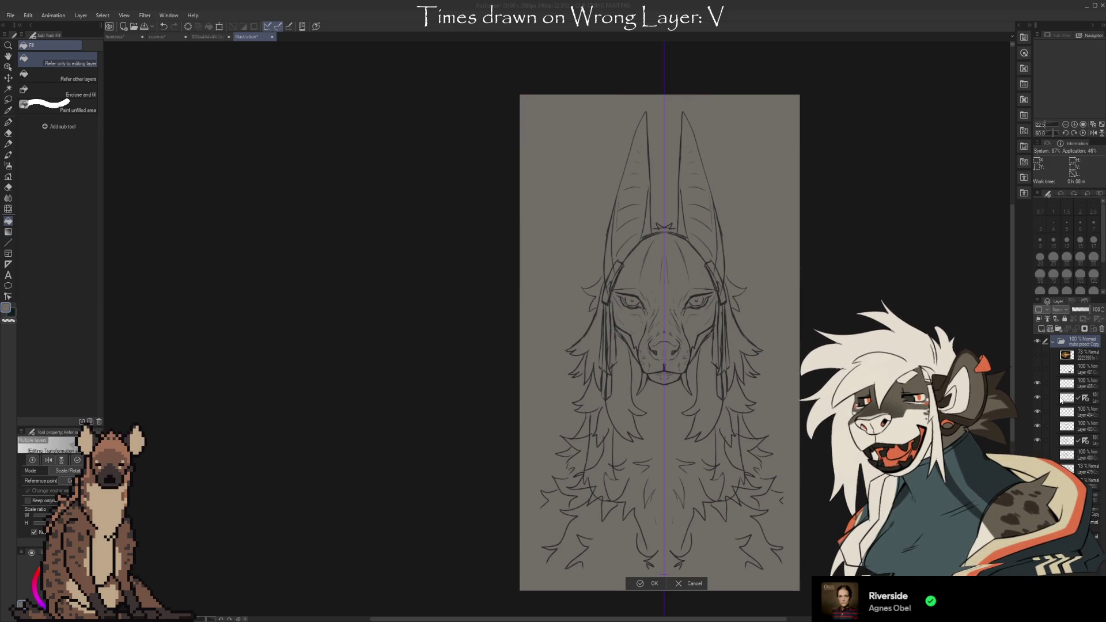
key("Return")
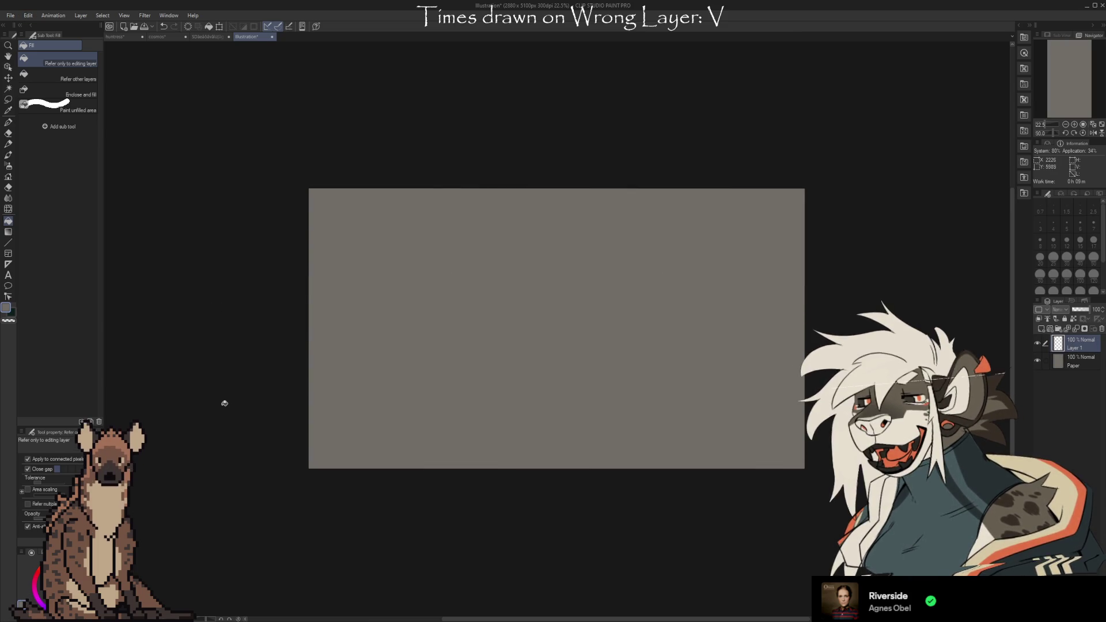
Rotate the new canvas view upright, paste the jackal sketch, and start shifting it right and down
mouse_move(221, 405)
left_mouse_down()
mouse_move(265, 492)
mouse_move(575, 506)
mouse_move(617, 481)
left_mouse_up()
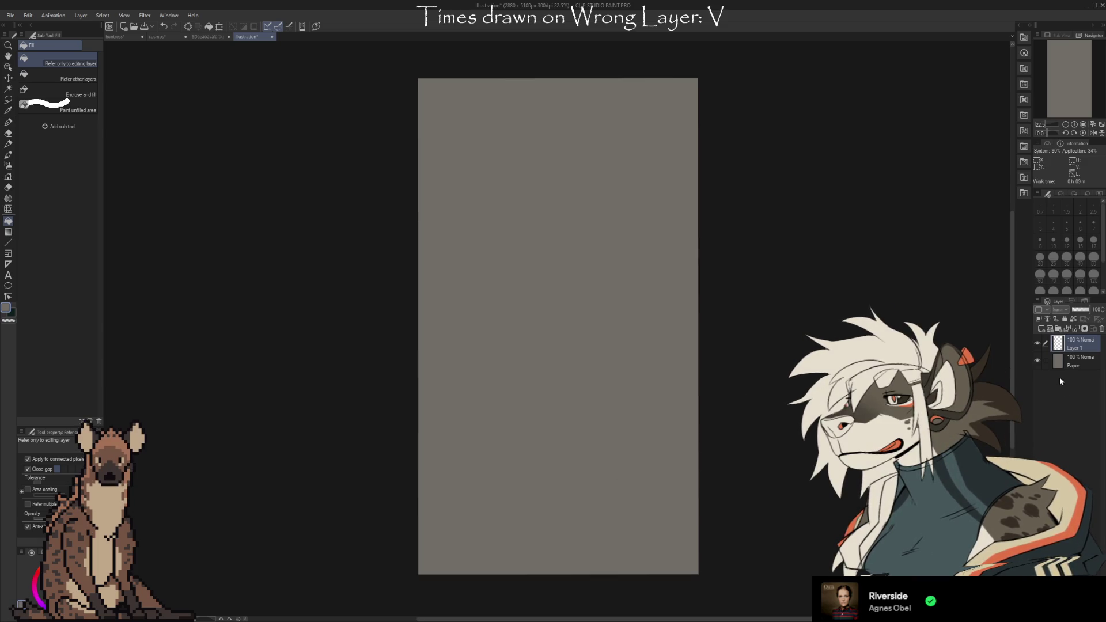
key("ctrl+v")
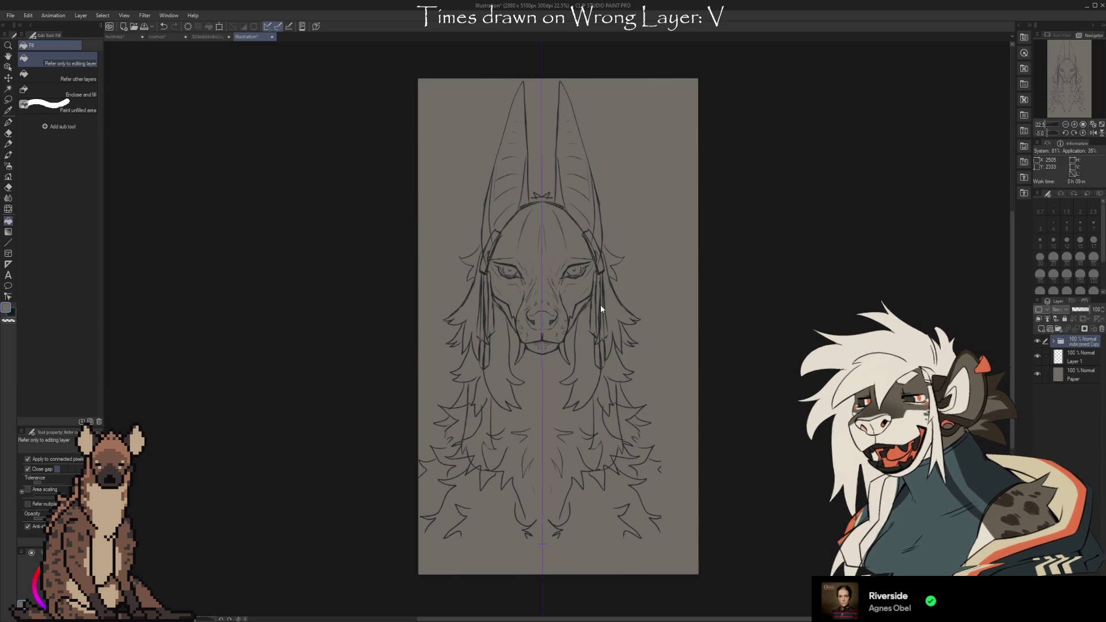
key("ctrl+t")
mouse_move(599, 308)
left_mouse_down()
mouse_move(620, 313)
mouse_move(619, 325)
left_mouse_up()
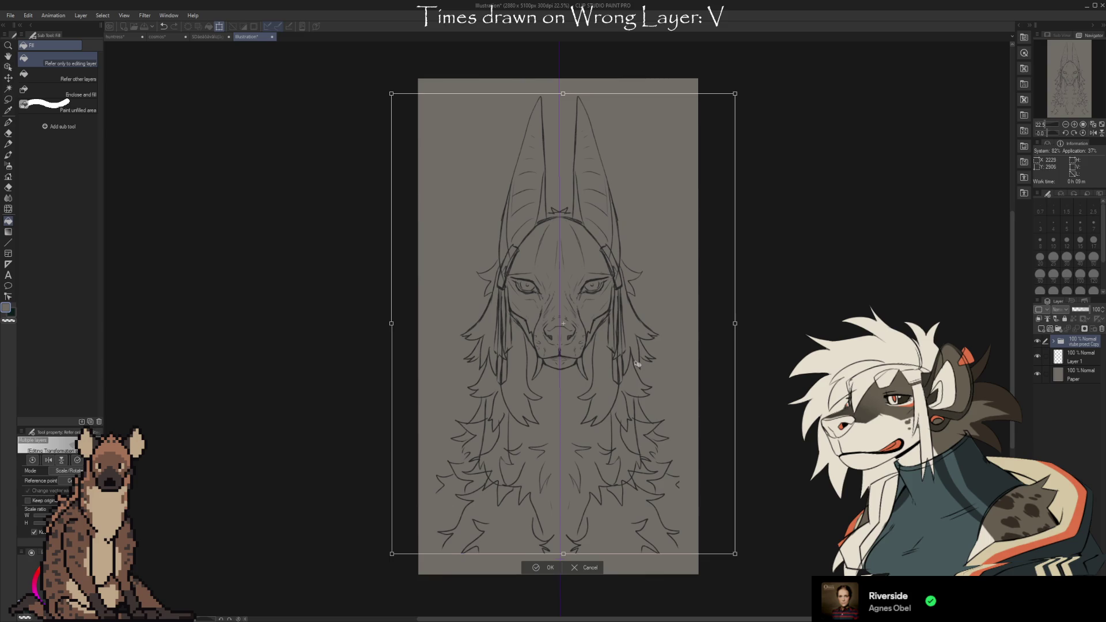
Confirm the pasted sketch's transform with OK, locking its enlarged placement
scroll(634, 394, "up", 2)
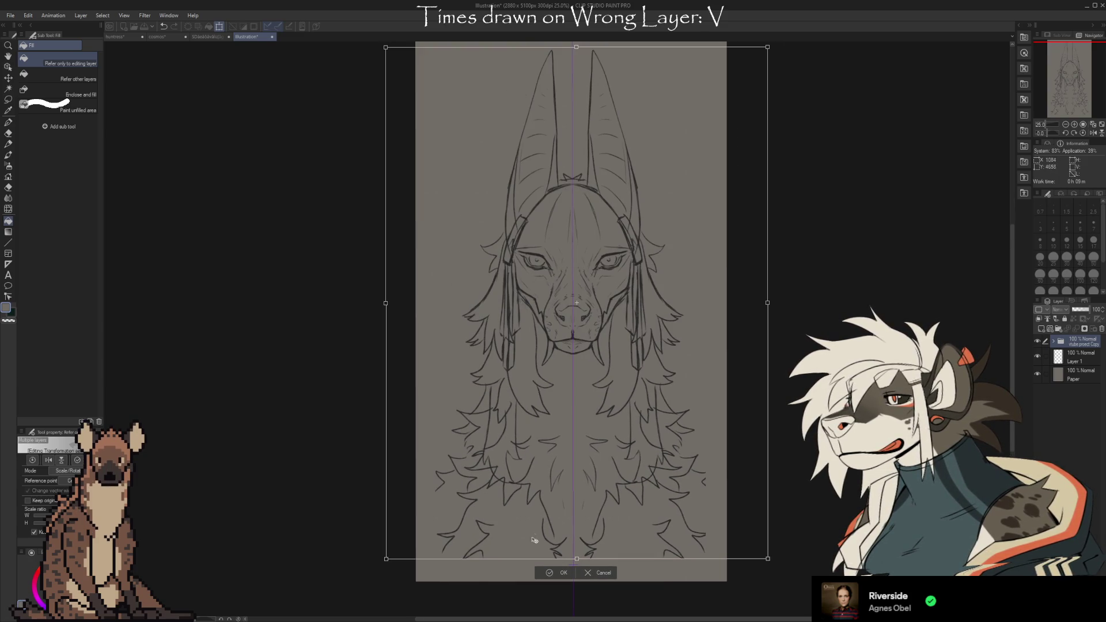
left_click(548, 575)
scroll(634, 574, "down", 2)
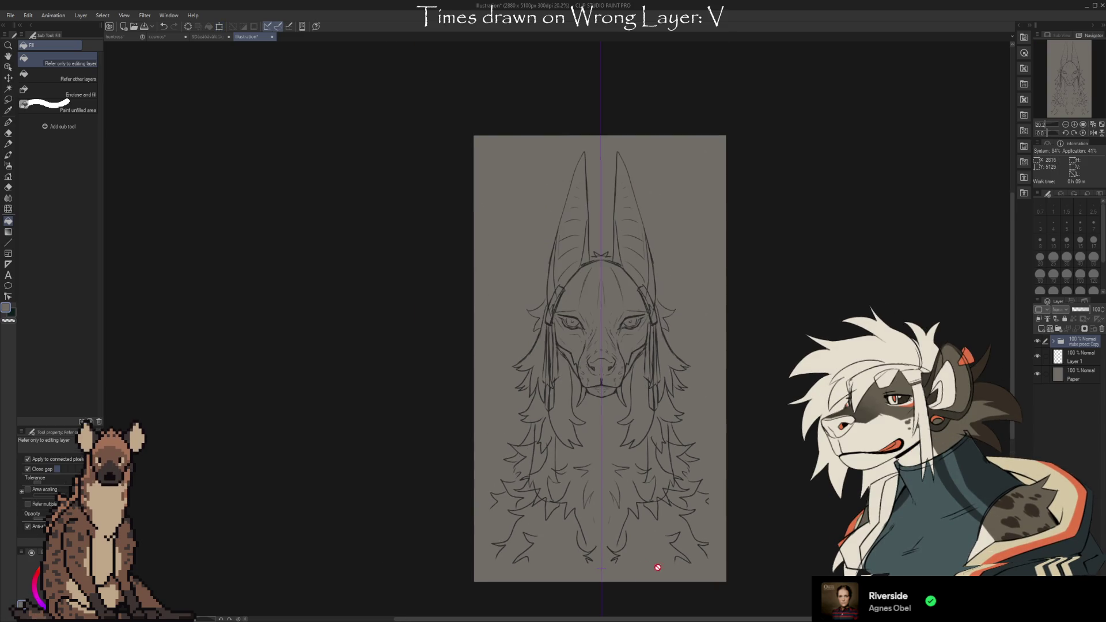
Zoom in close on the jackal's eyes and muzzle to work on face detail
scroll(607, 572, "up", 2)
scroll(608, 572, "up", 2)
scroll(667, 538, "down", 1)
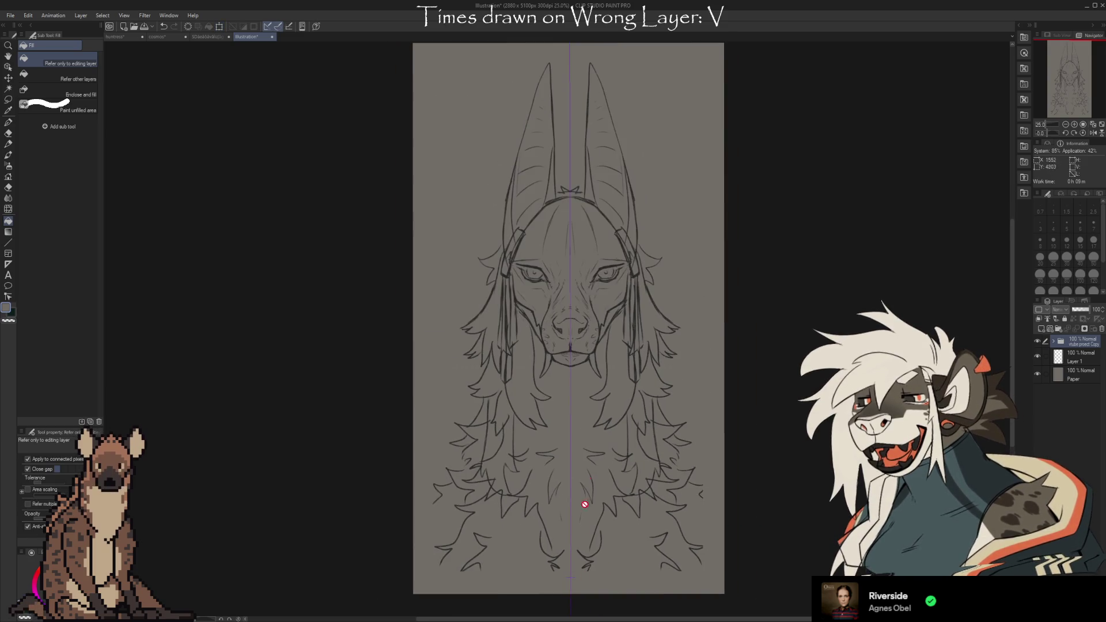
scroll(583, 526, "up", 3)
scroll(570, 287, "up", 3)
scroll(568, 290, "down", 2)
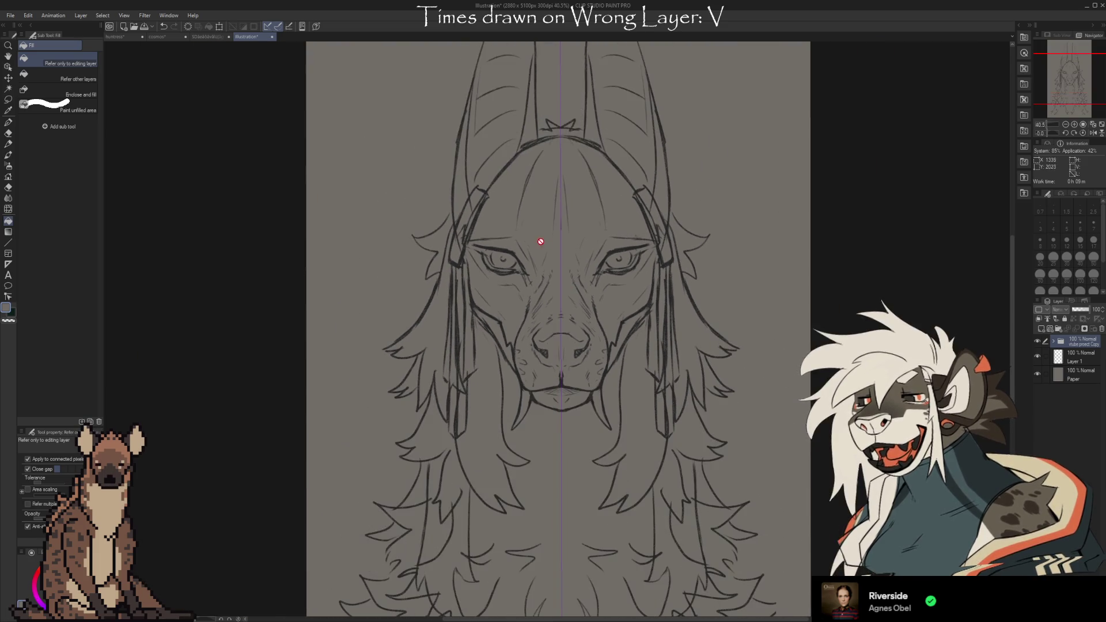
scroll(538, 240, "up", 2)
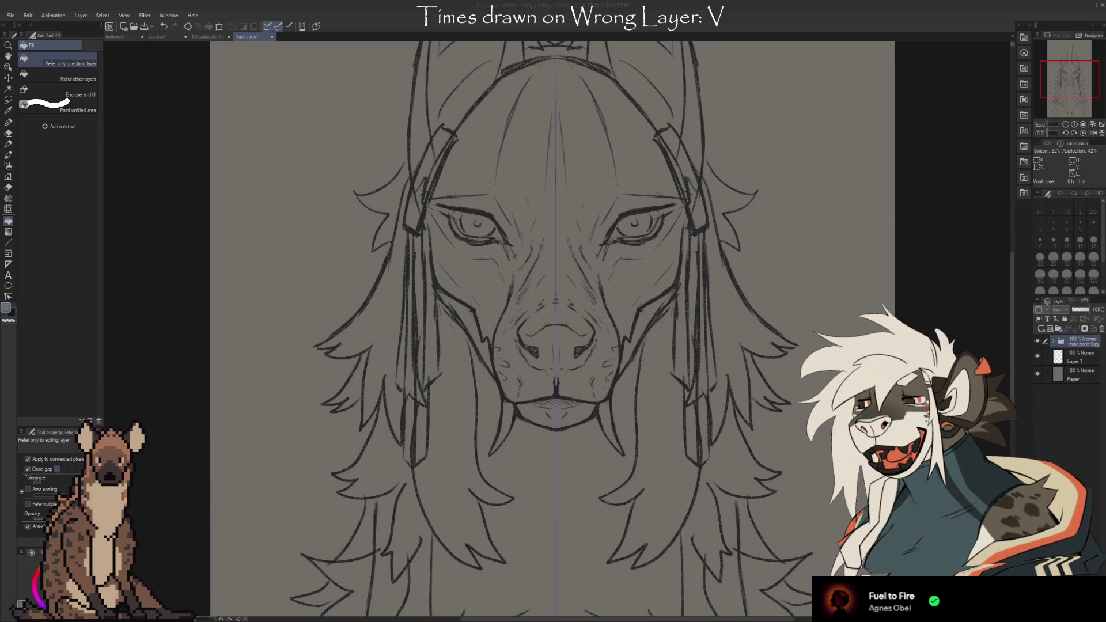
scroll(531, 378, "down", 4)
Zoom the view, then bring up the cosmos document tab
scroll(542, 299, "up", 4)
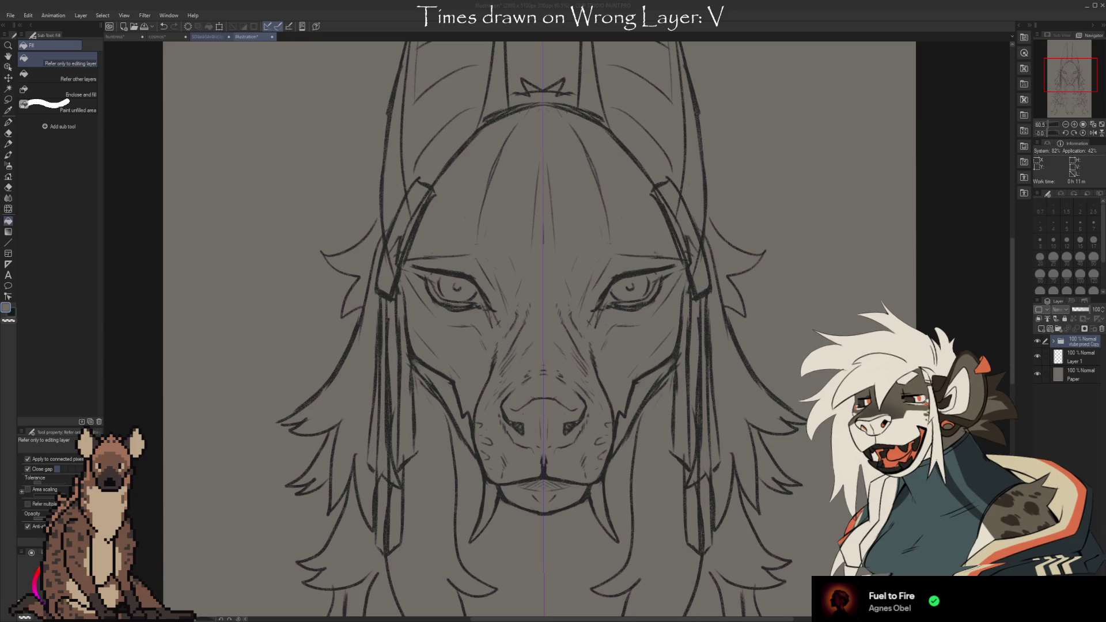
left_click(156, 36)
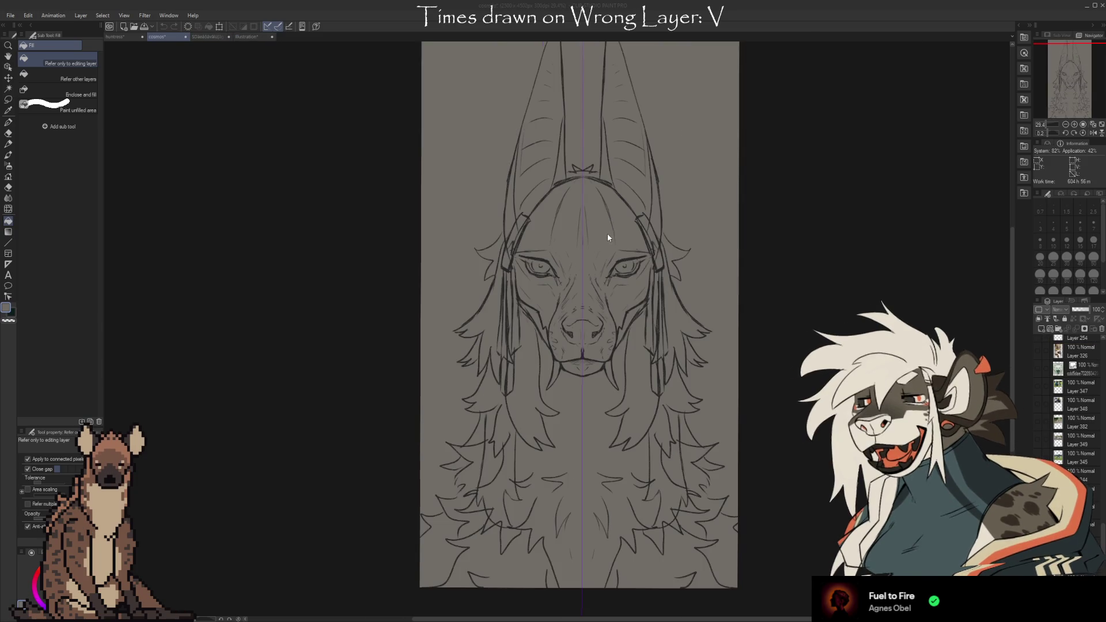
Close the cosmos document and select the chibi template's 背景 background layer
middle_click(163, 37)
scroll(531, 207, "down", 1)
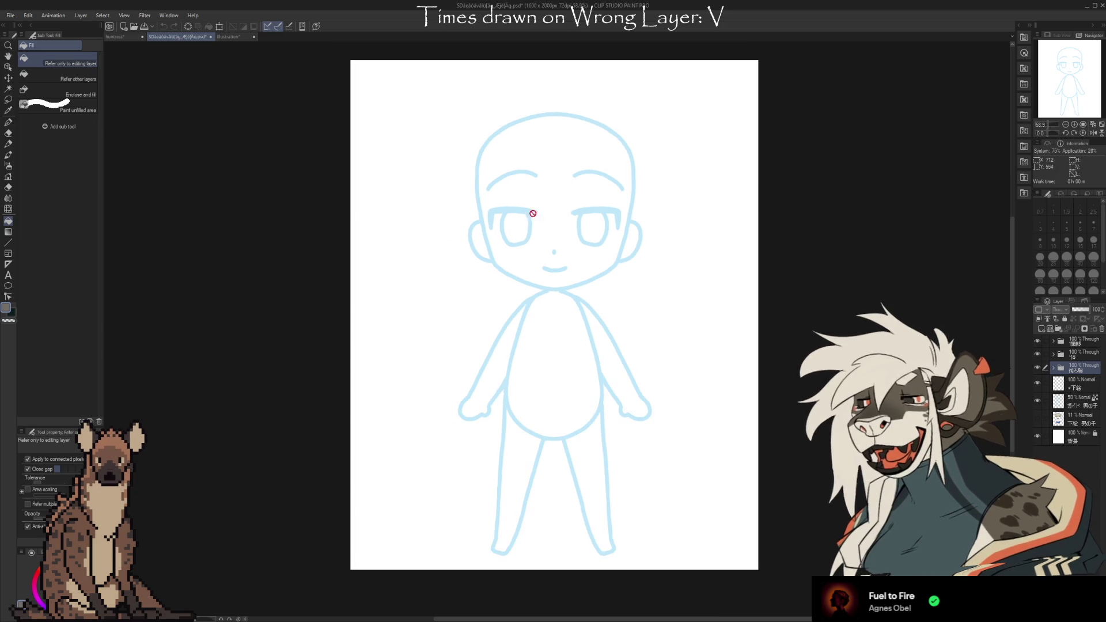
scroll(559, 228, "up", 1)
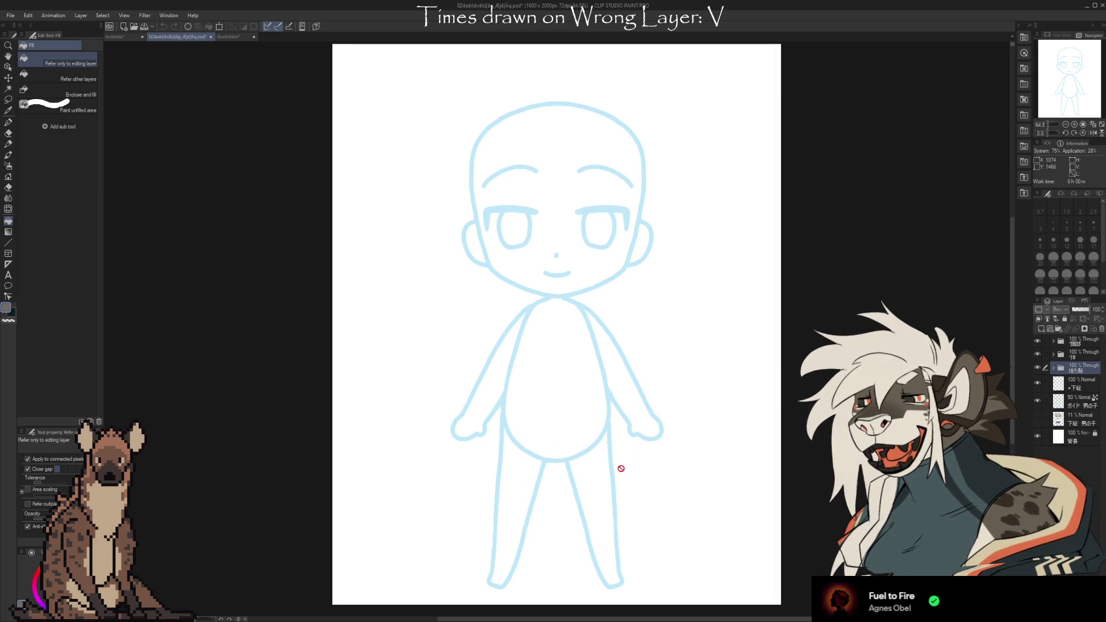
left_click(1082, 440)
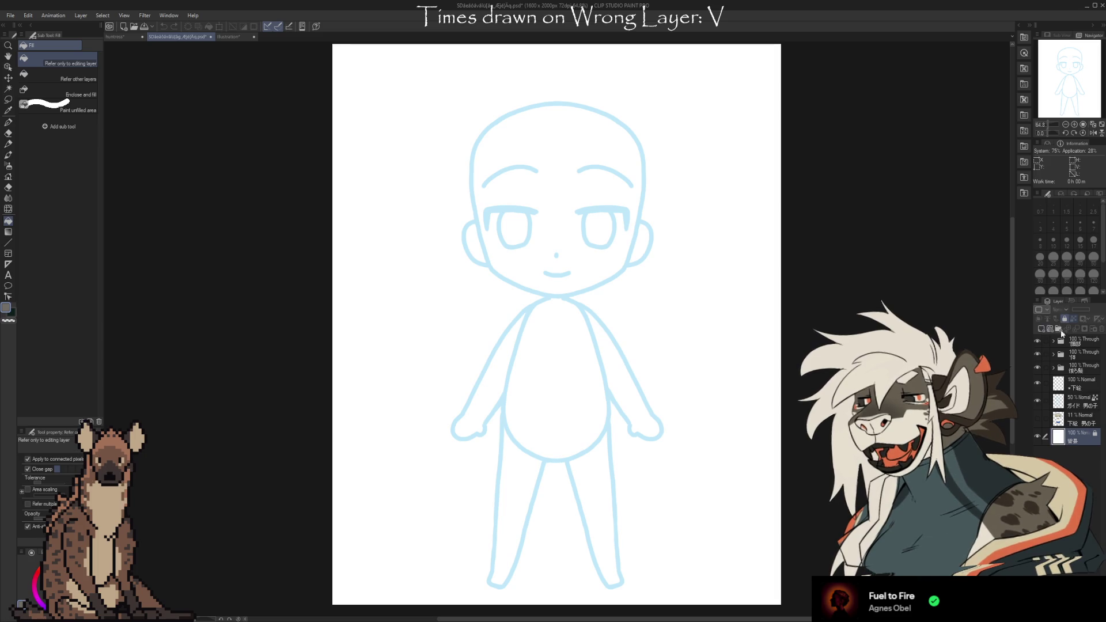
Preview the 後ろ髪 back-hair and 50% 側後ろ髪 side-hair layers, then collapse the folder and expand 体
left_click(1052, 368)
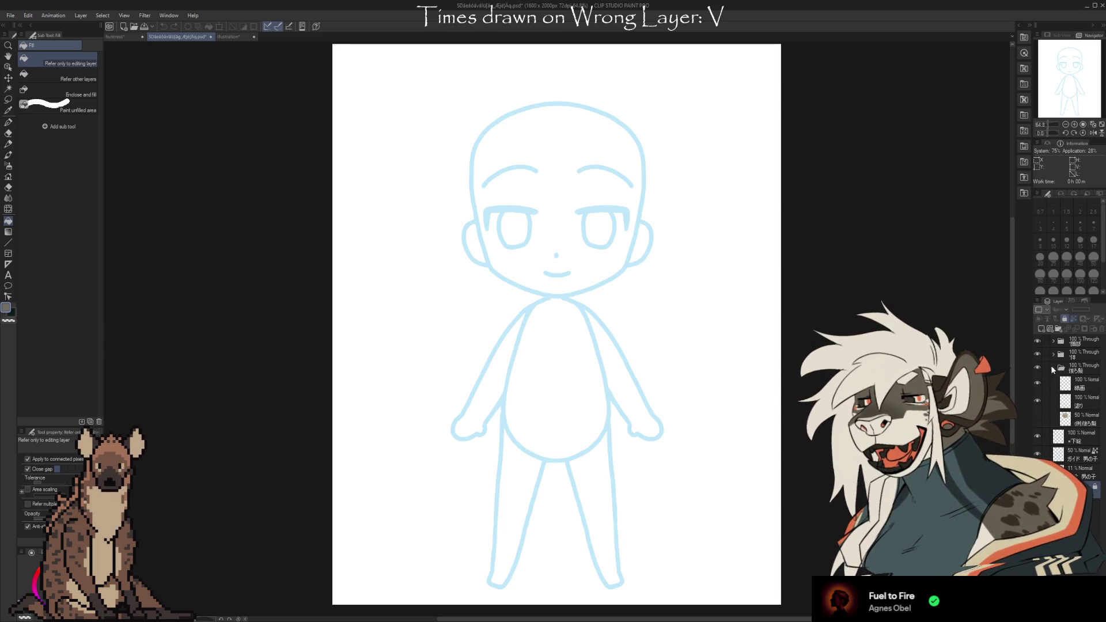
left_click(1038, 419)
left_click(1038, 418)
left_click(1038, 419)
left_click(1038, 419)
left_click(1038, 418)
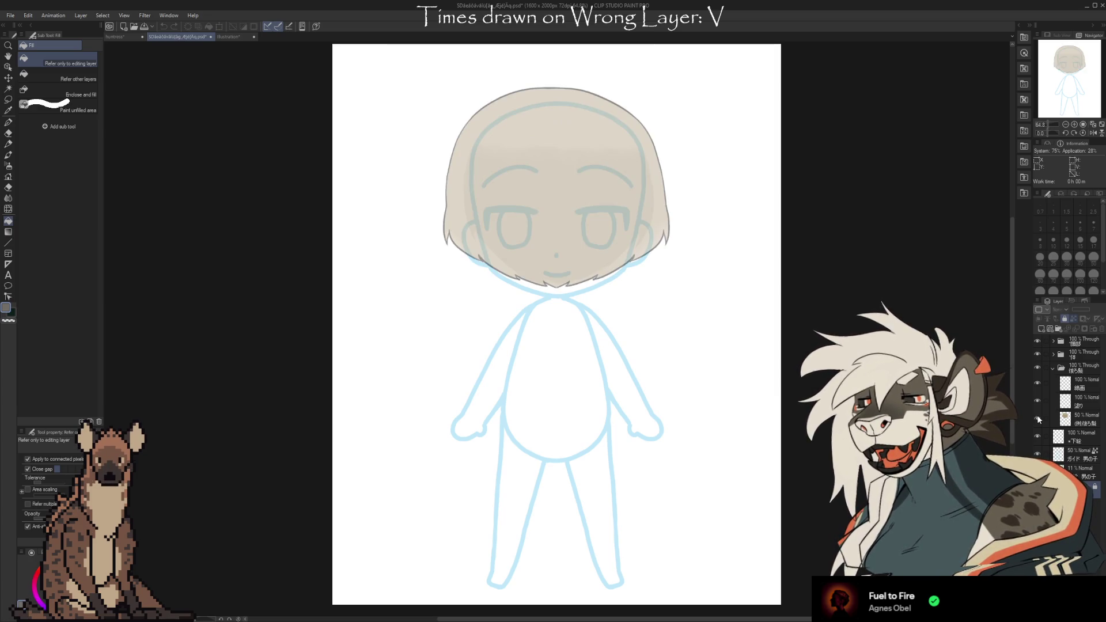
left_click(1037, 415)
left_click(1037, 415)
left_click(1052, 370)
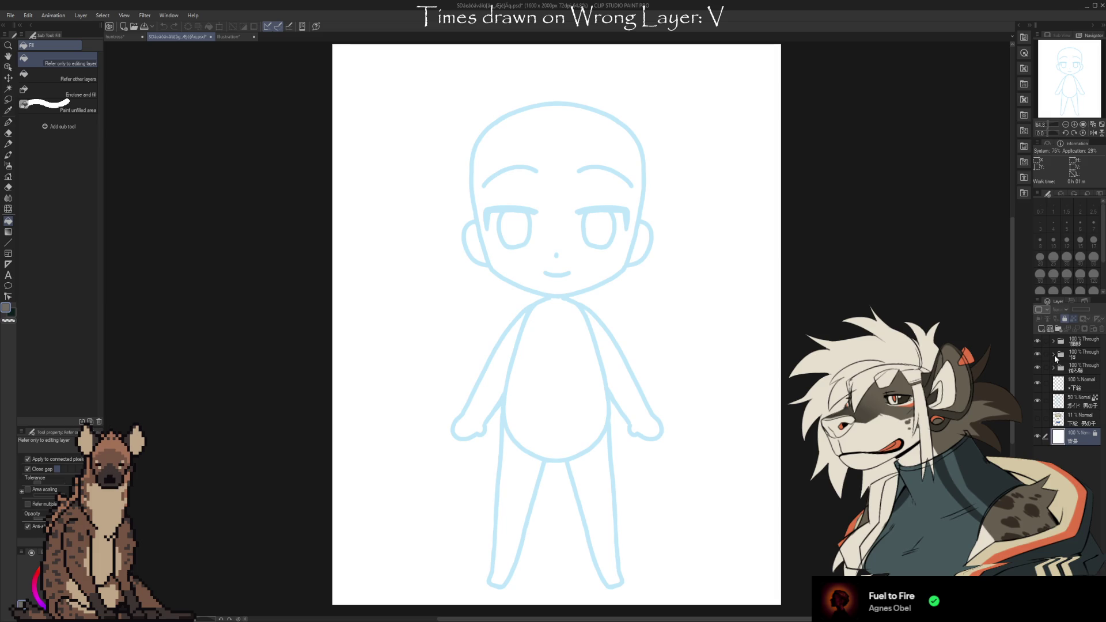
left_click(1054, 354)
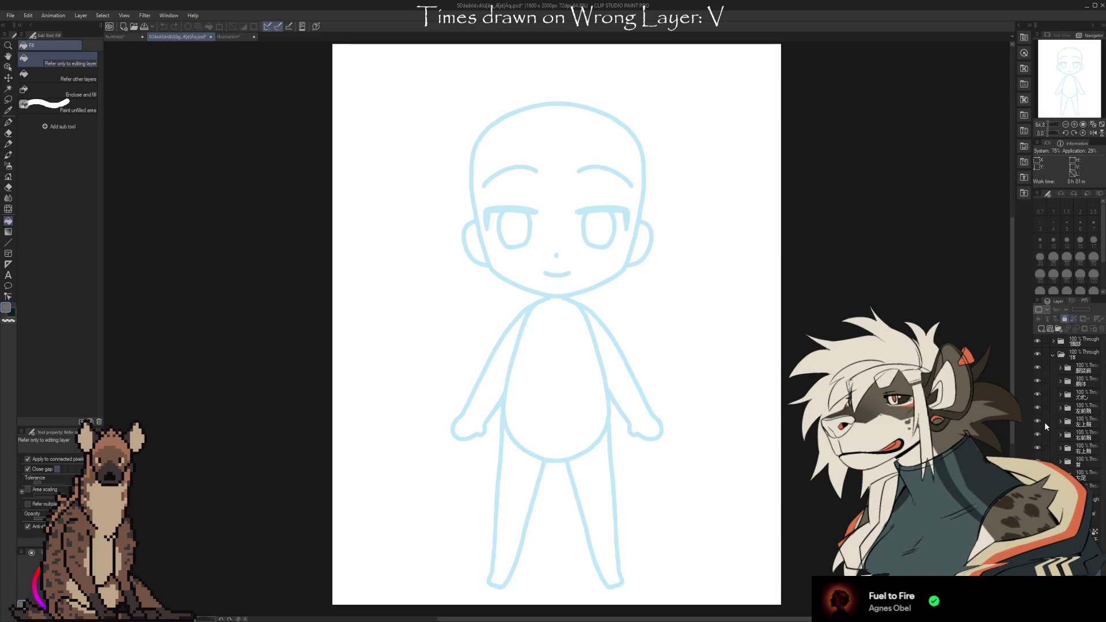
Expand 服装飾 and show the yellow tie, shirt and blue shorts
left_click(1061, 368)
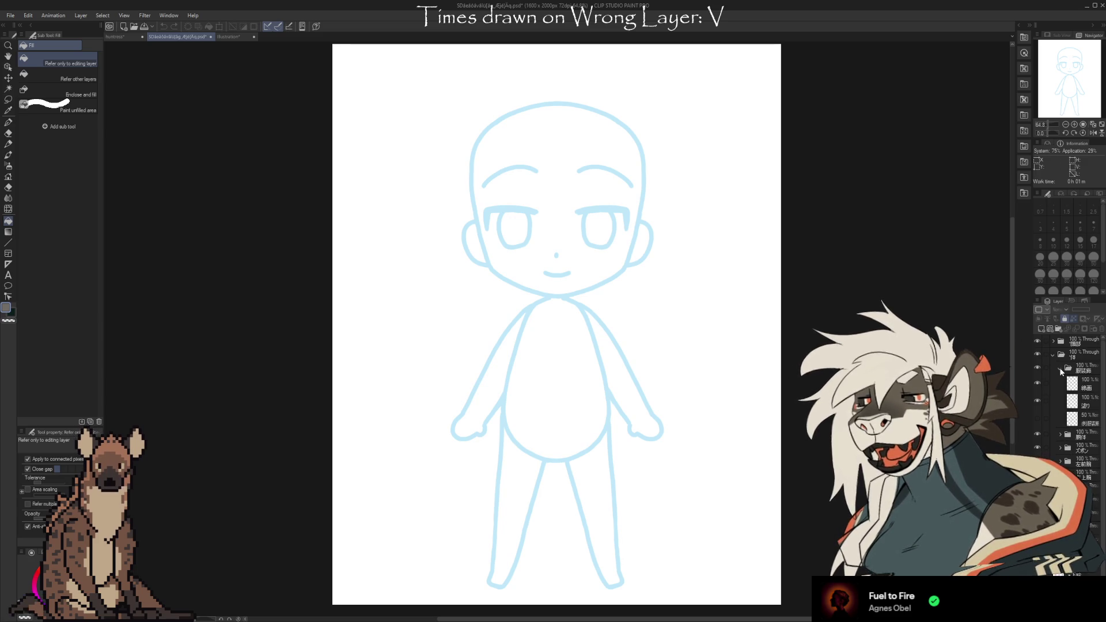
left_click(1036, 418)
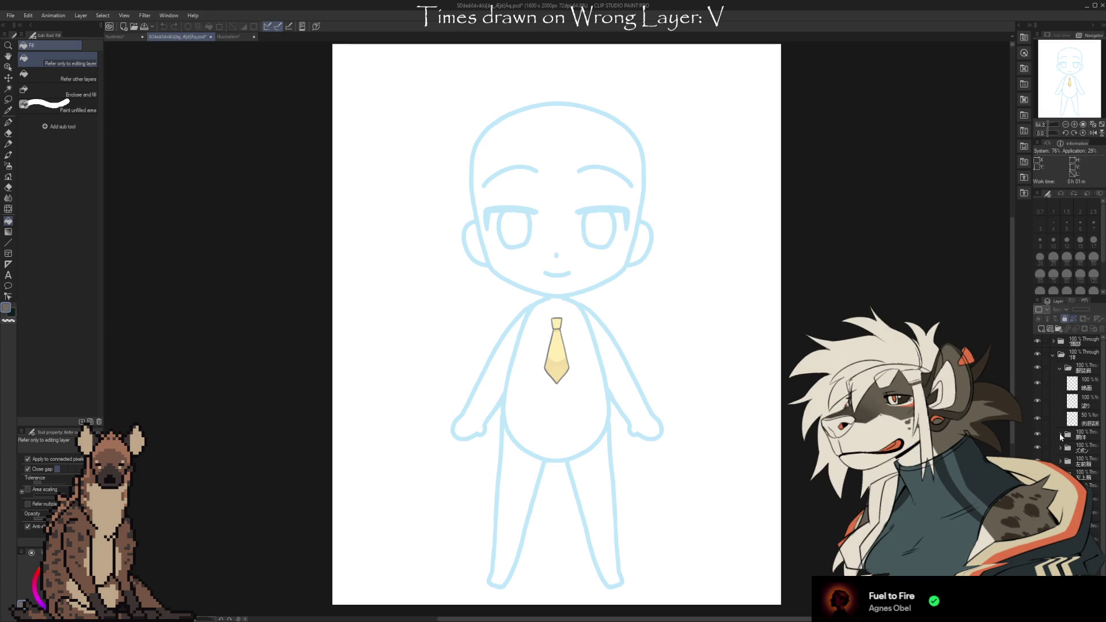
left_click(1061, 436)
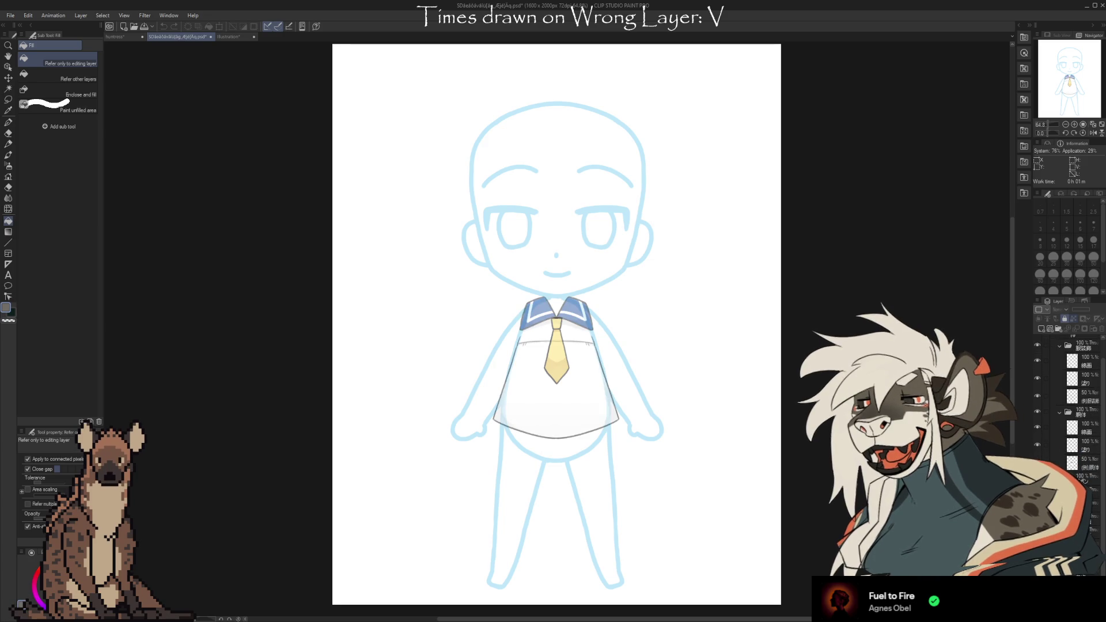
left_click(1037, 494)
scroll(1066, 432, "down", 2)
Show the forearm sleeves, upper-sleeve outlines, cuffs and hands on both arms
left_click(1037, 466)
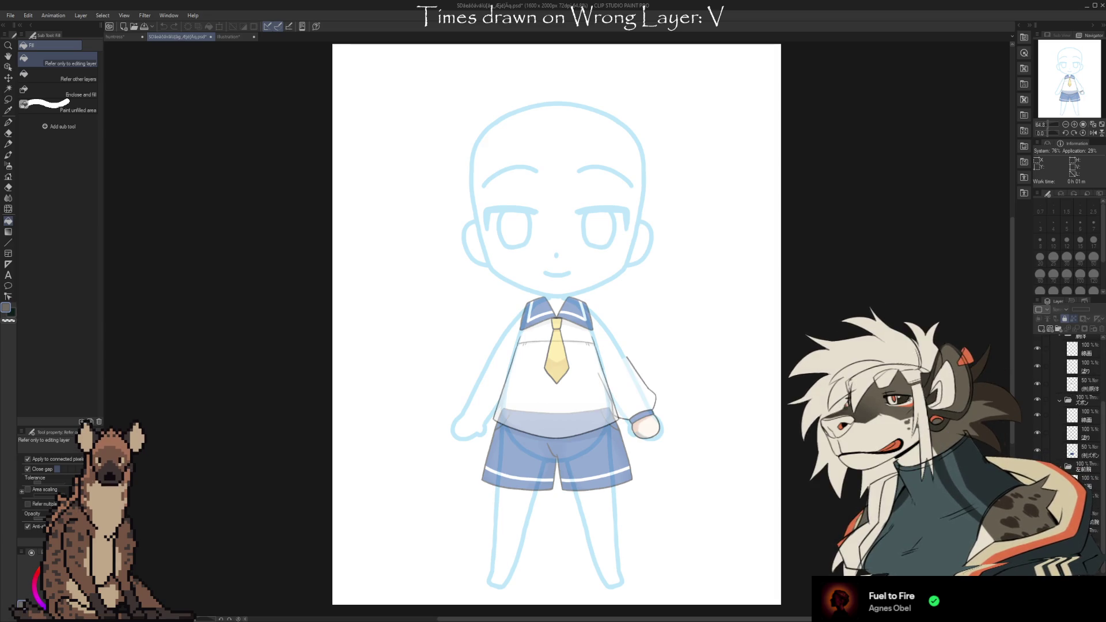
left_click(1037, 522)
scroll(1066, 432, "down", 2)
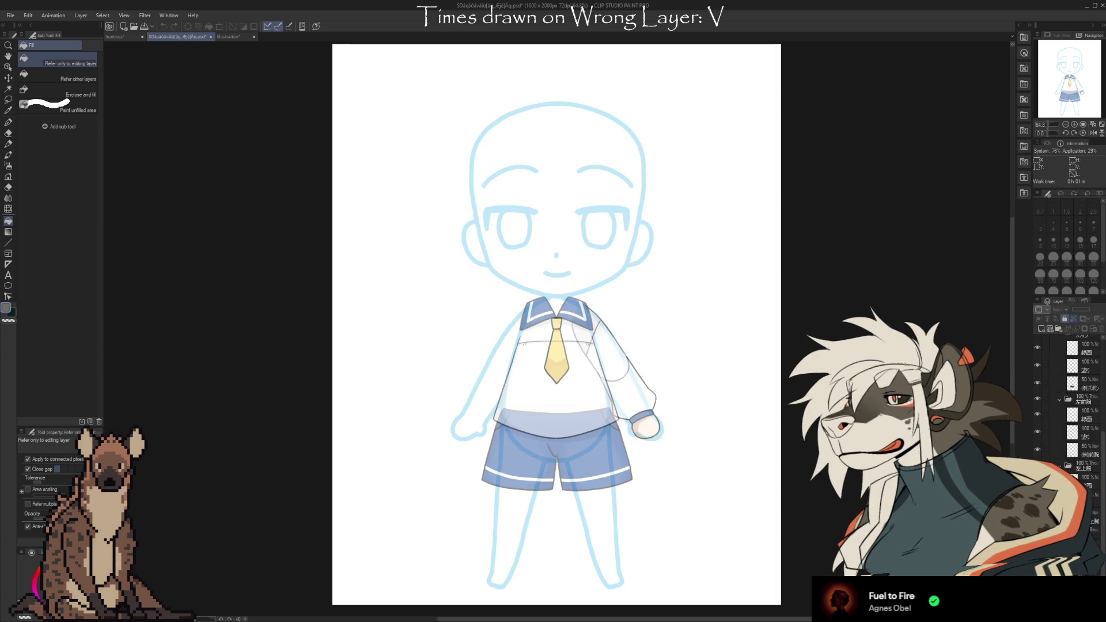
left_click(1037, 530)
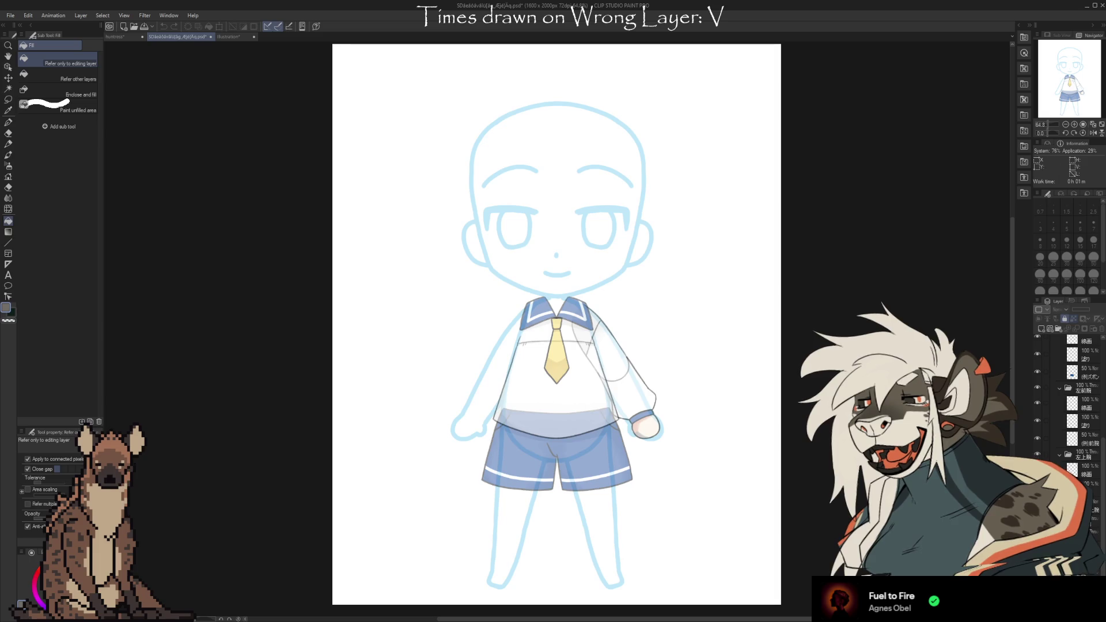
left_click(1037, 472)
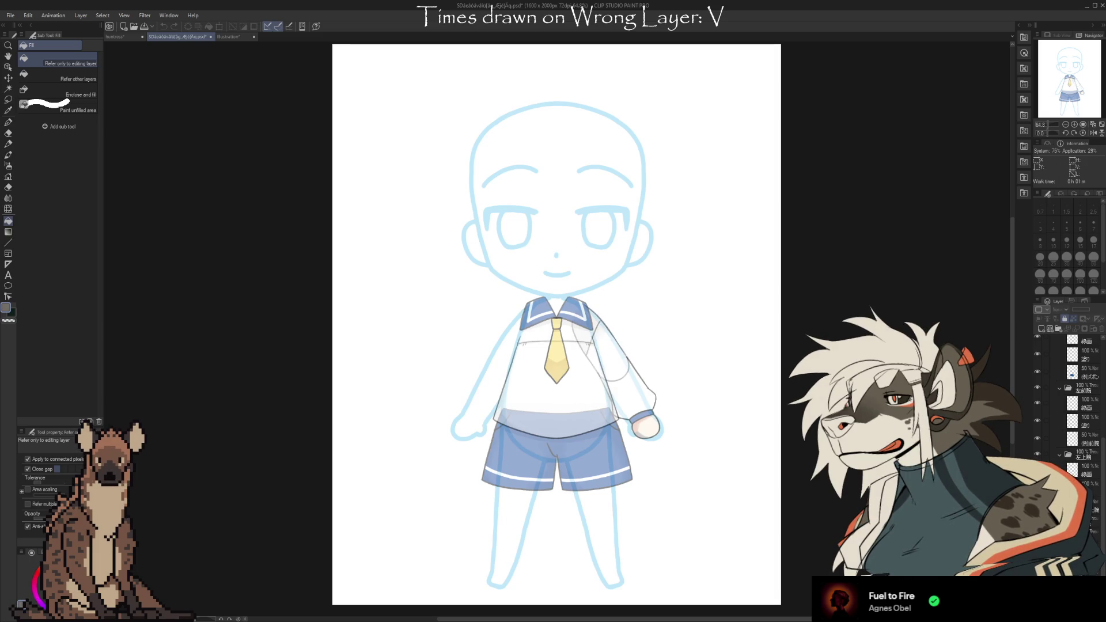
left_click(1037, 439)
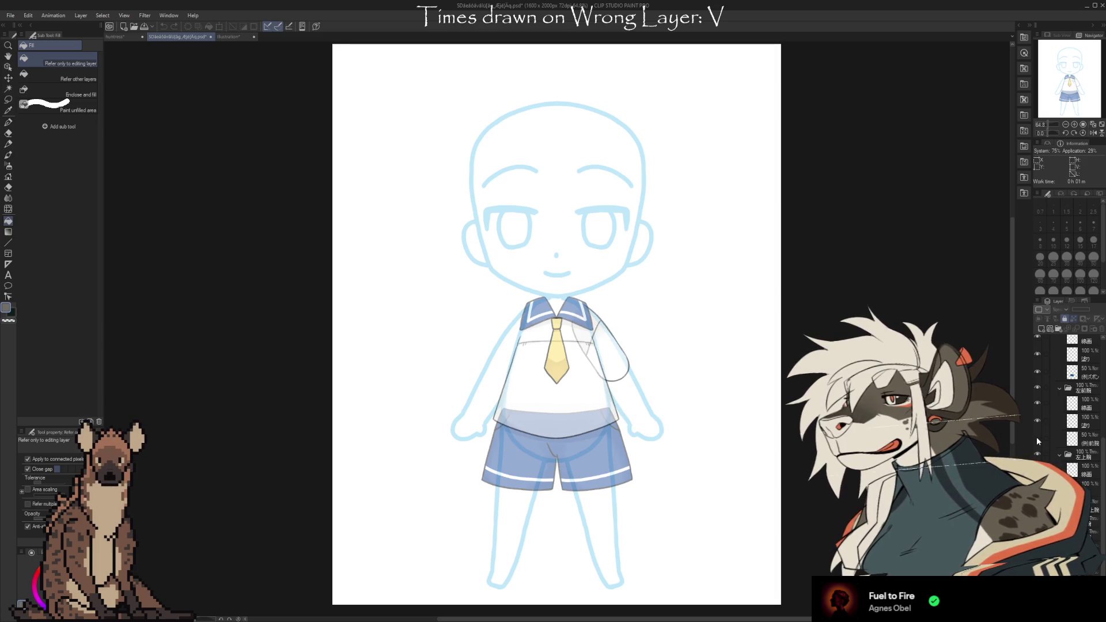
left_click(1037, 439)
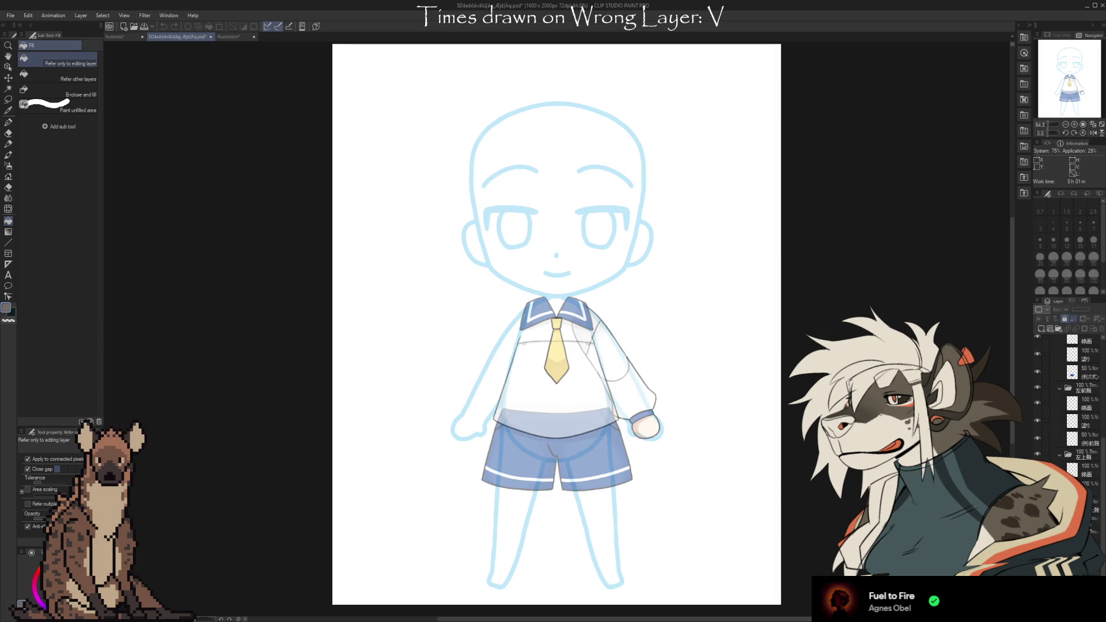
left_click(1037, 454)
scroll(1037, 437, "down", 1)
left_click(1037, 431)
scroll(1065, 431, "down", 1)
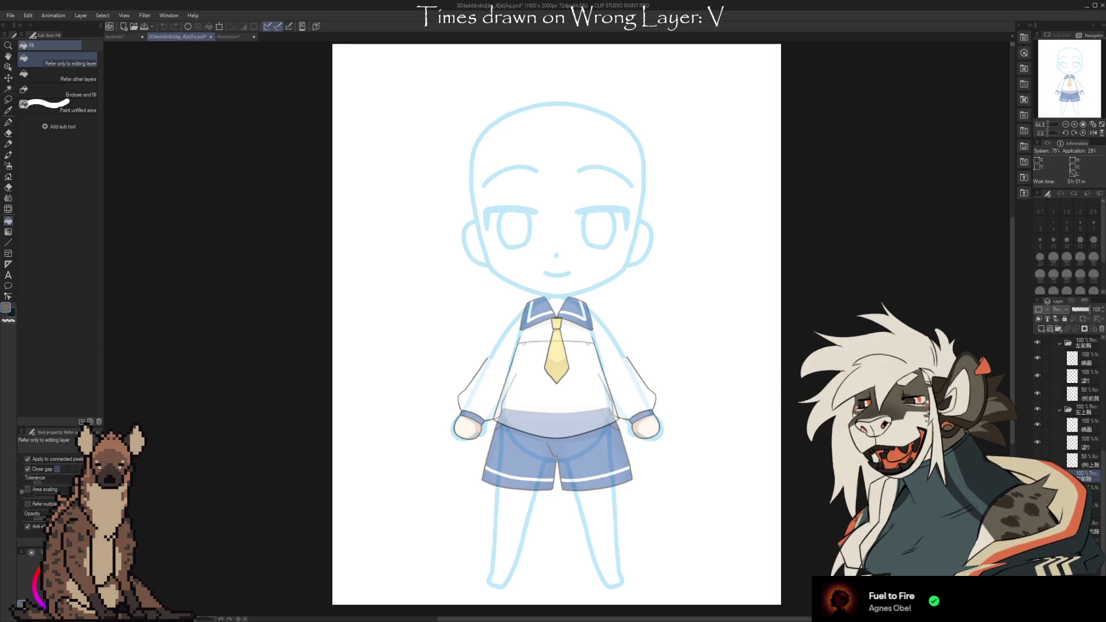
scroll(1065, 431, "down", 1)
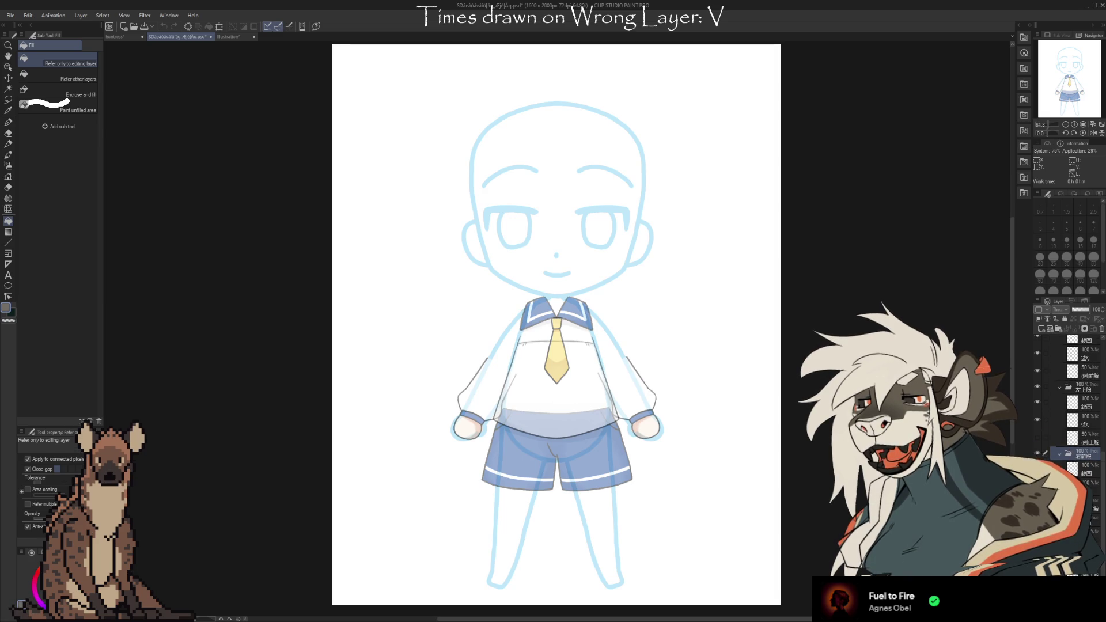
scroll(1065, 430, "up", 2)
scroll(1065, 431, "down", 6)
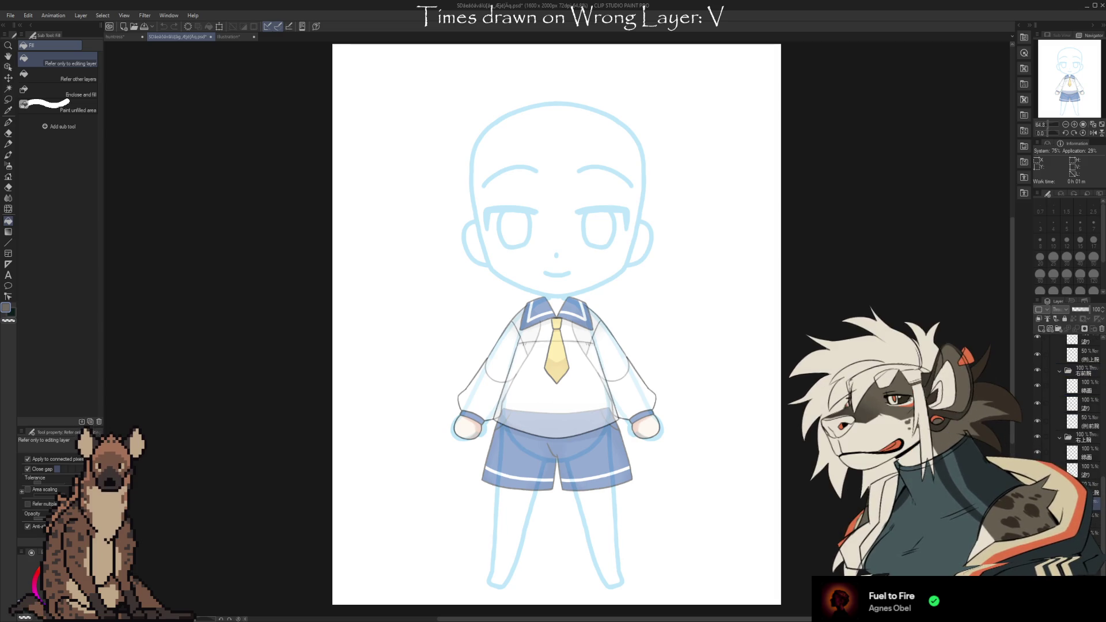
Fill the neck with skin colour, then undo the fill
left_click(556, 293)
scroll(1065, 403, "down", 1)
scroll(1065, 403, "down", 1)
key("ctrl+z")
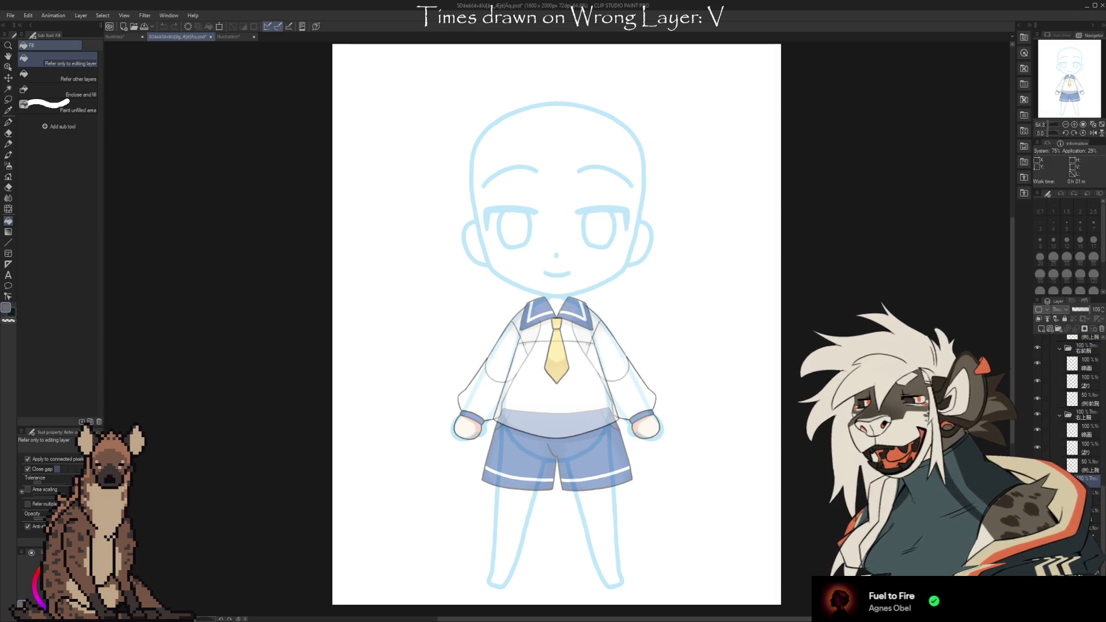
Toggle the neck skin fill back and forth with undo and redo, ending with it restored
key("ctrl+y")
key("ctrl+z")
key("ctrl+y")
scroll(550, 288, "up", 5)
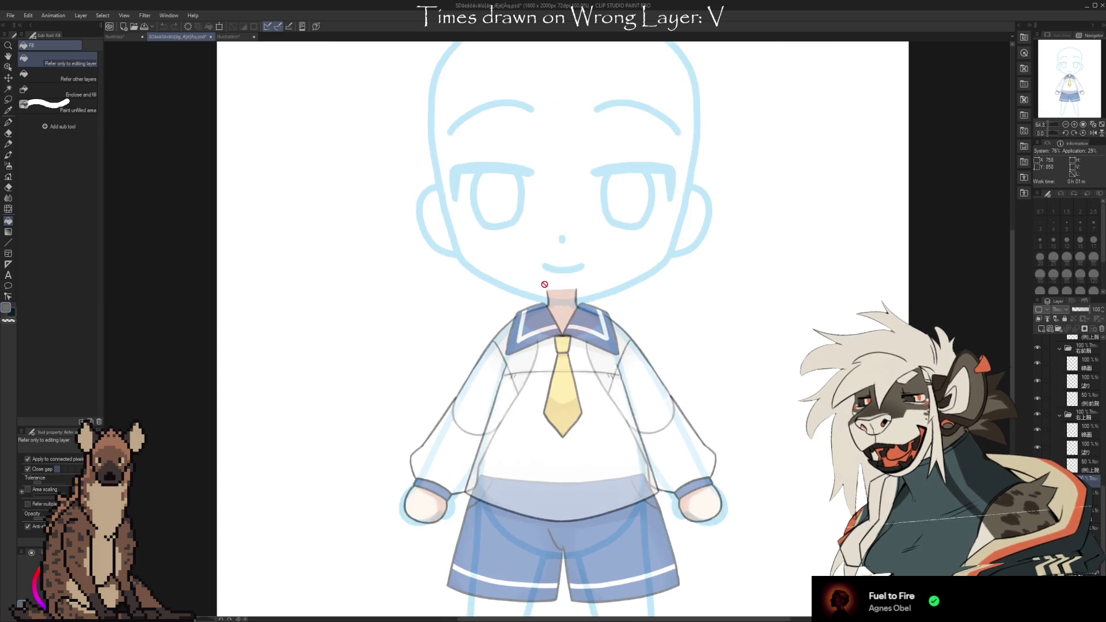
key("ctrl+z")
key("ctrl+y")
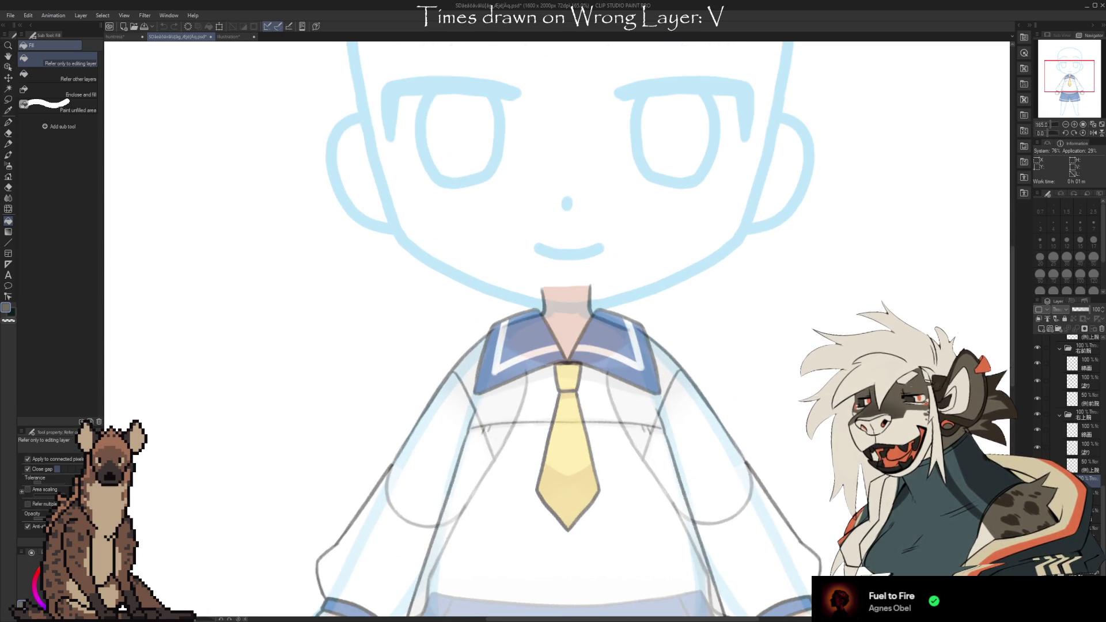
key("ctrl+z")
key("ctrl+y")
scroll(560, 332, "down", 5)
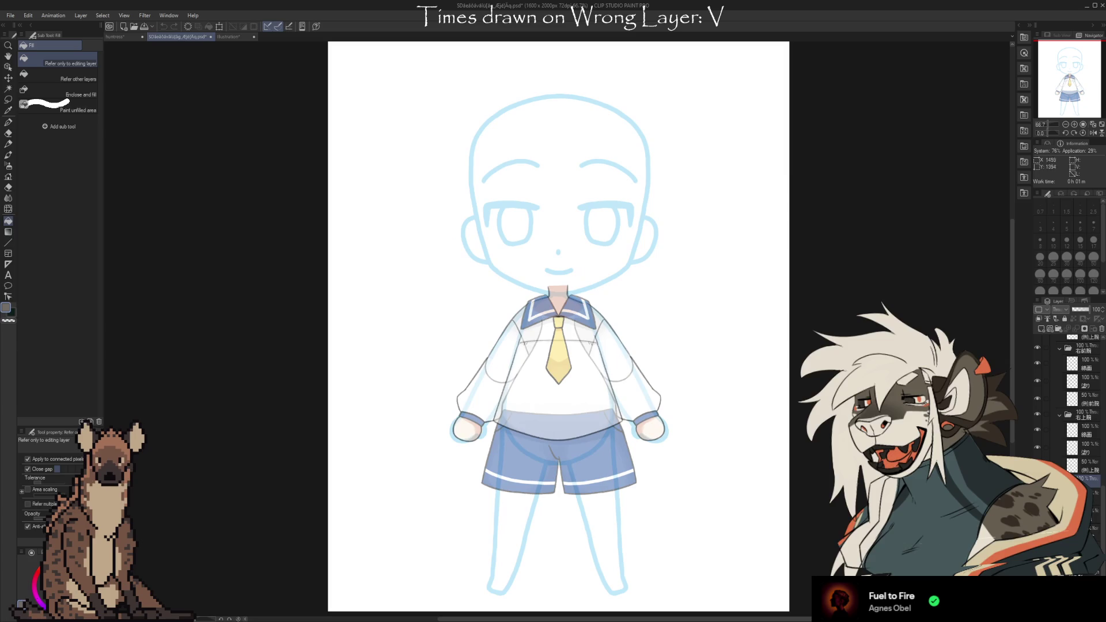
Redo further changes revealing the right leg's skin, sock and shoe, then hide and collapse 体
key("ctrl+y")
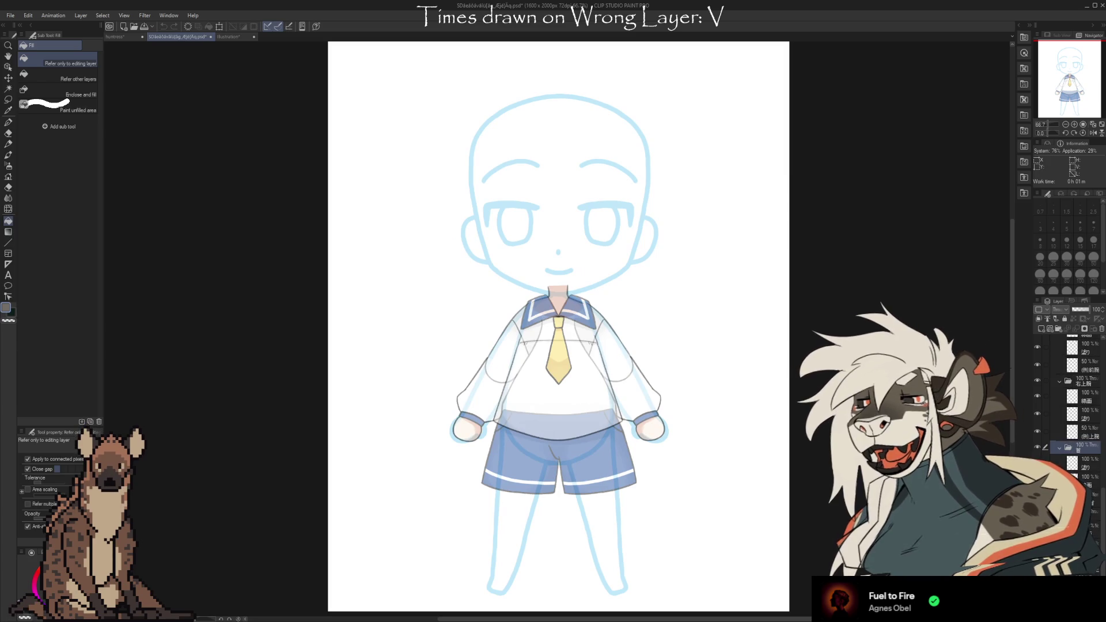
key("ctrl+y")
key("ctrl+y")
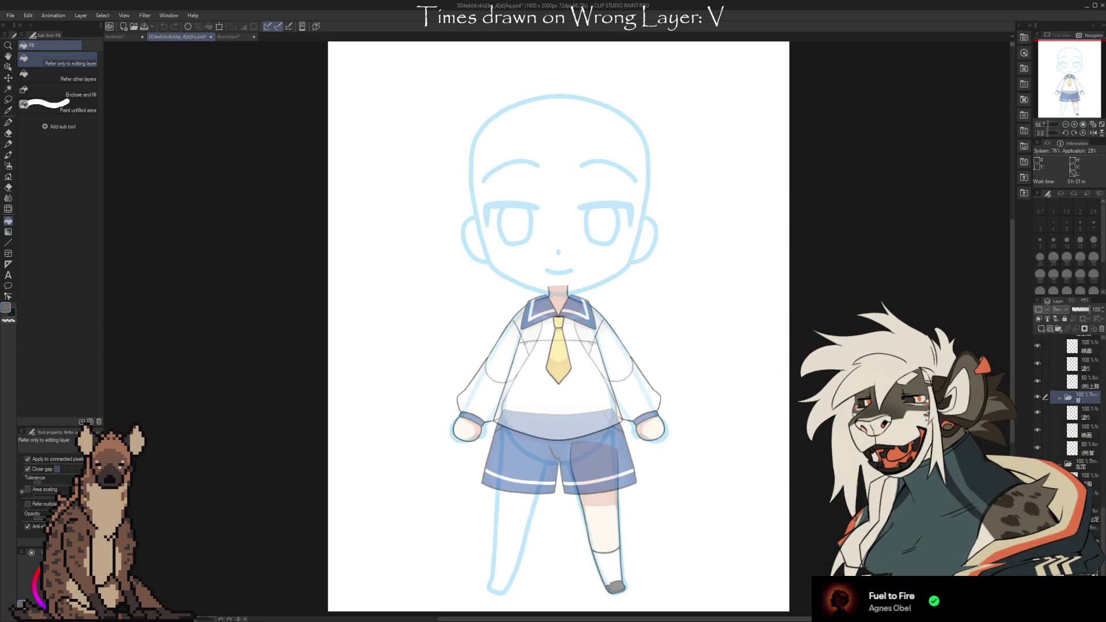
key("ctrl+y")
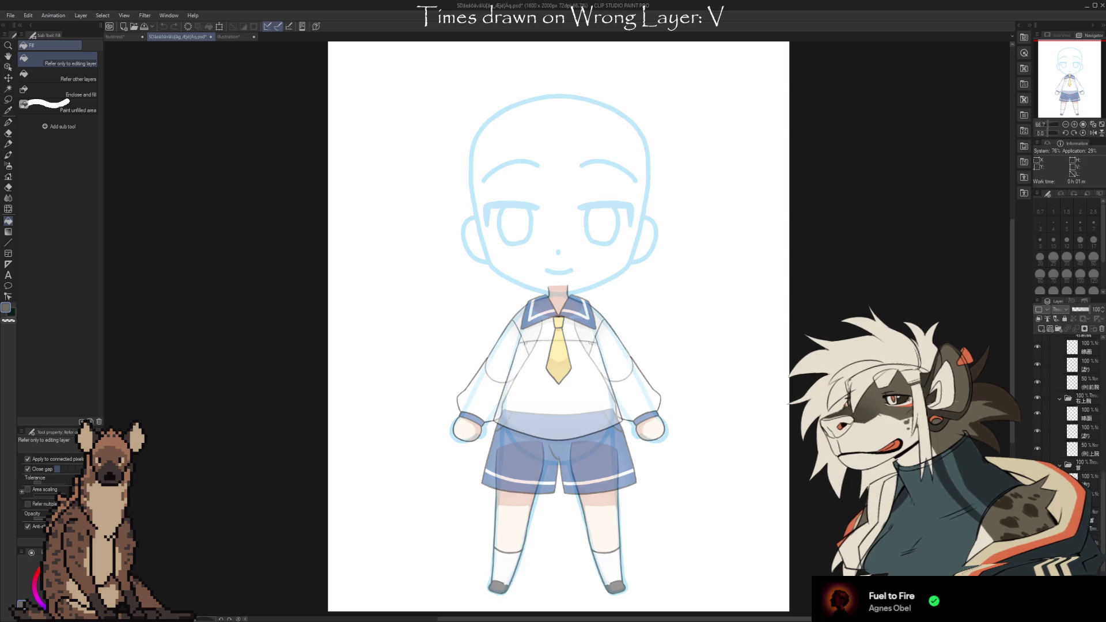
scroll(1059, 382, "up", 4)
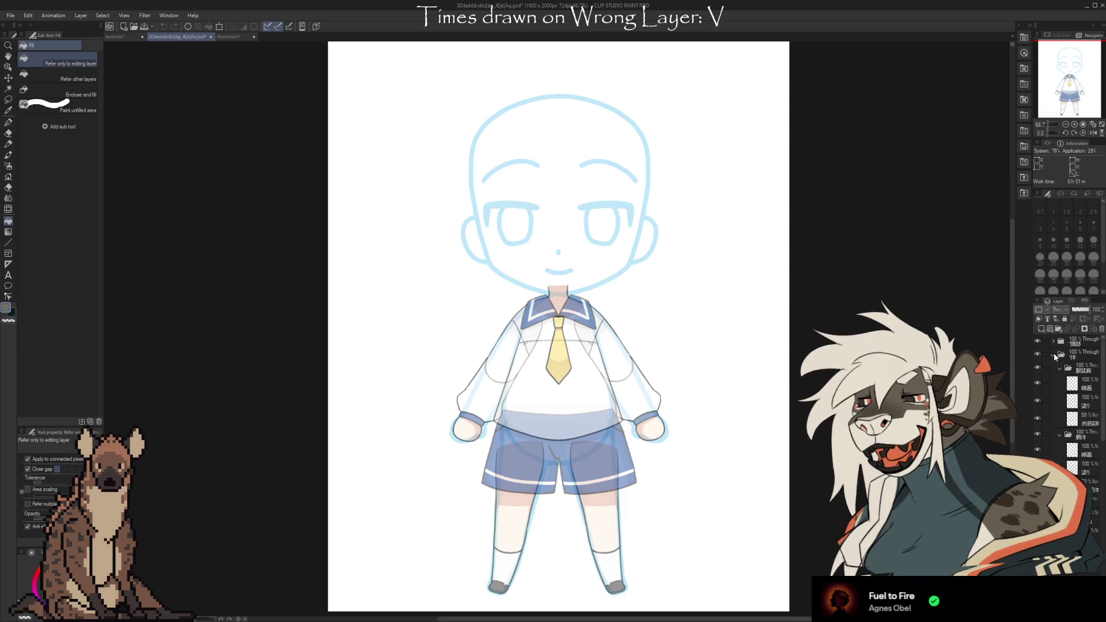
left_click(1053, 354)
left_click(1037, 353)
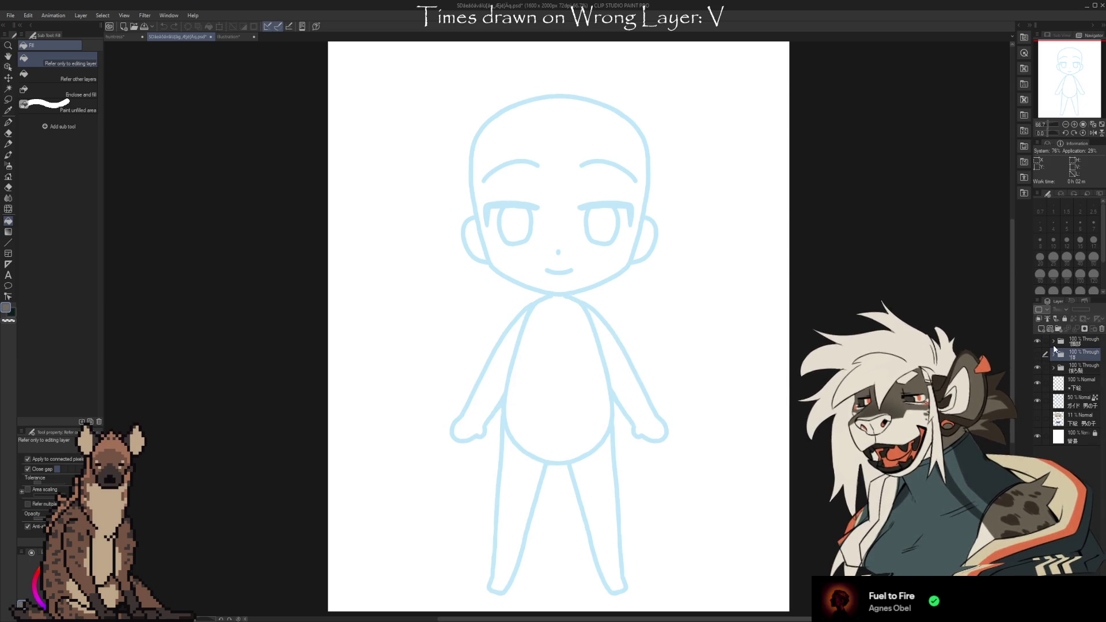
Expand the 頭部 head group, preview the lower lip colour, then collapse both lip groups
left_click(1054, 342)
scroll(1056, 344, "down", 5)
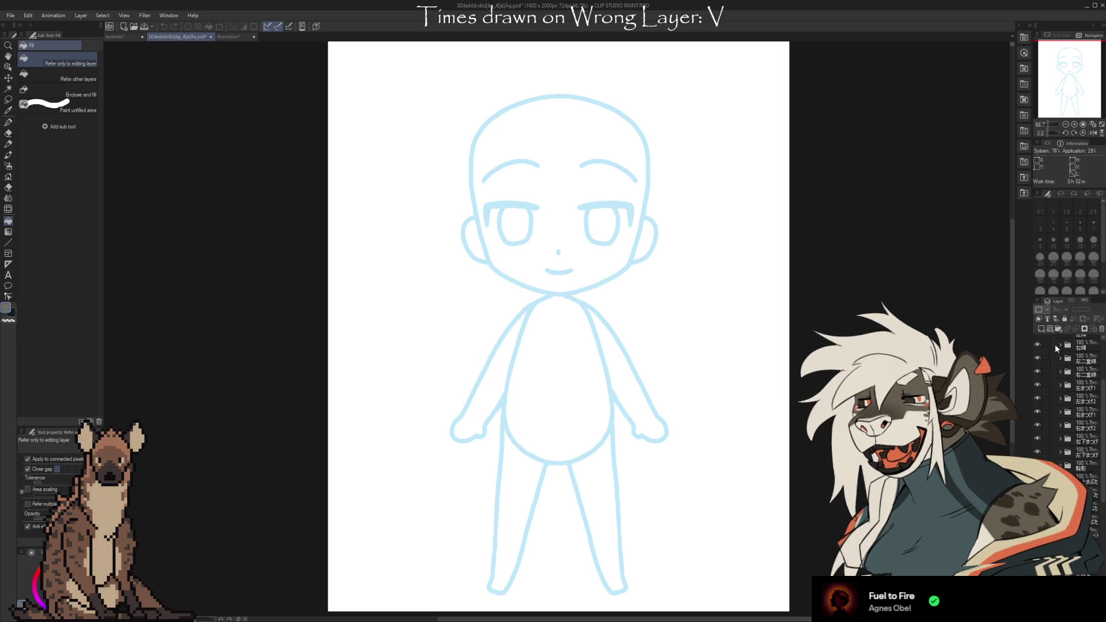
scroll(1060, 397, "up", 4)
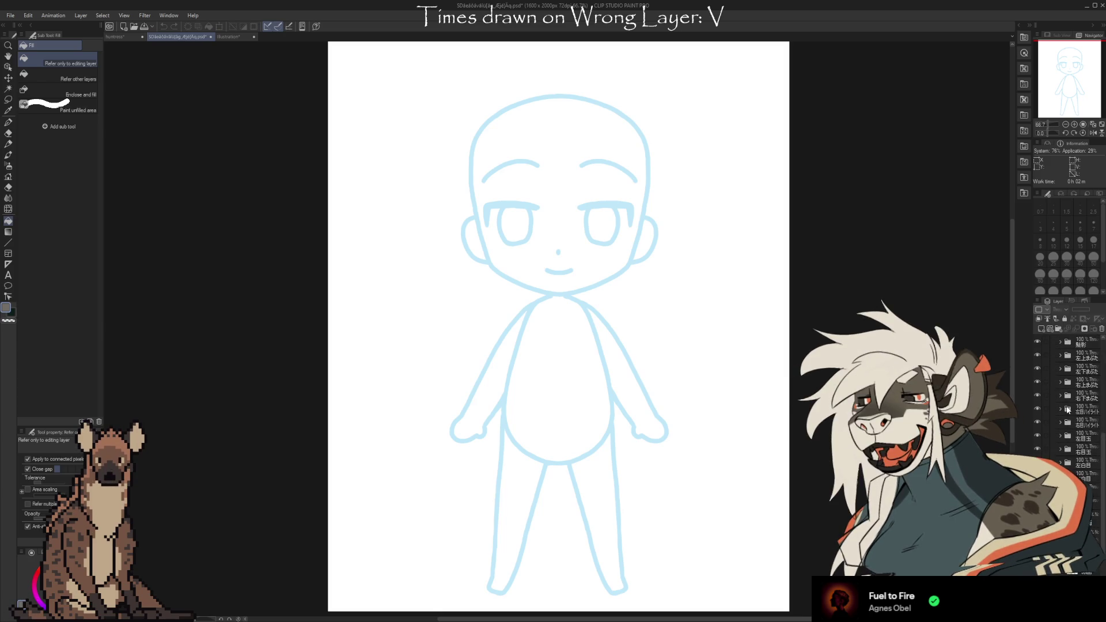
scroll(1072, 409, "down", 5)
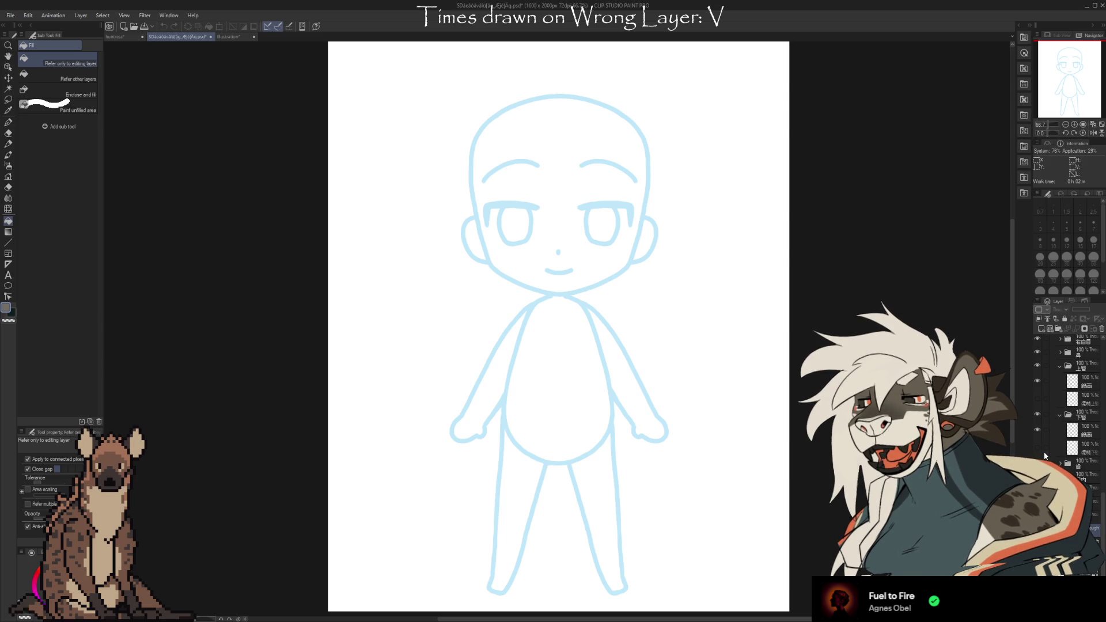
left_click(1038, 447)
left_click(1038, 447)
left_click(1038, 447)
left_click(1038, 447)
left_click(1058, 401)
left_click(1059, 416)
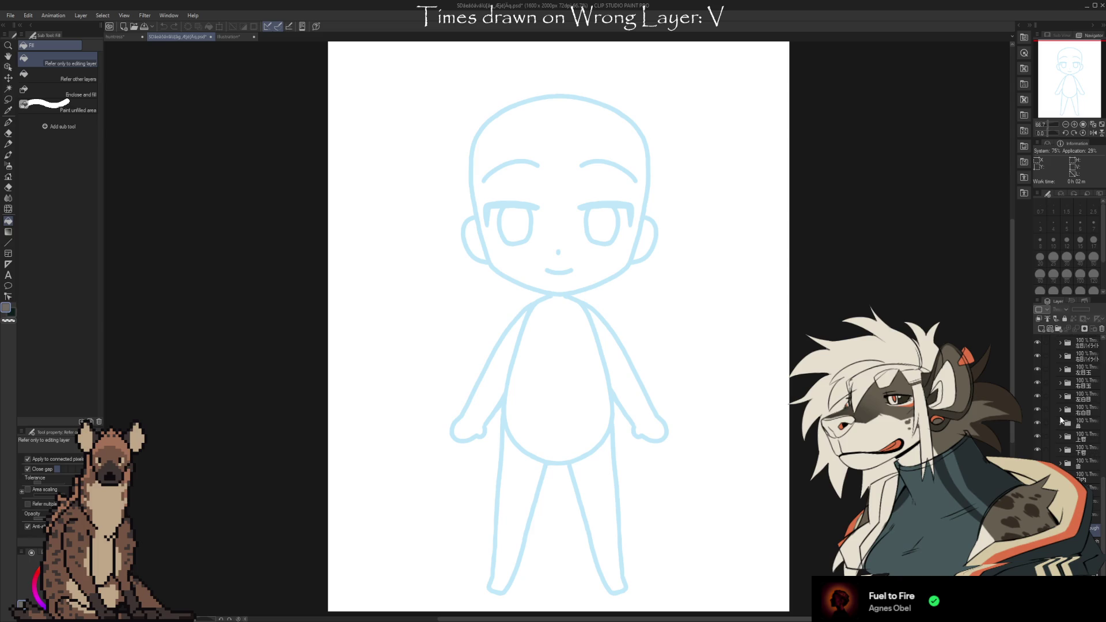
Widen the right dock for the layer list and switch to the Illustration tab
scroll(1066, 456, "up", 5)
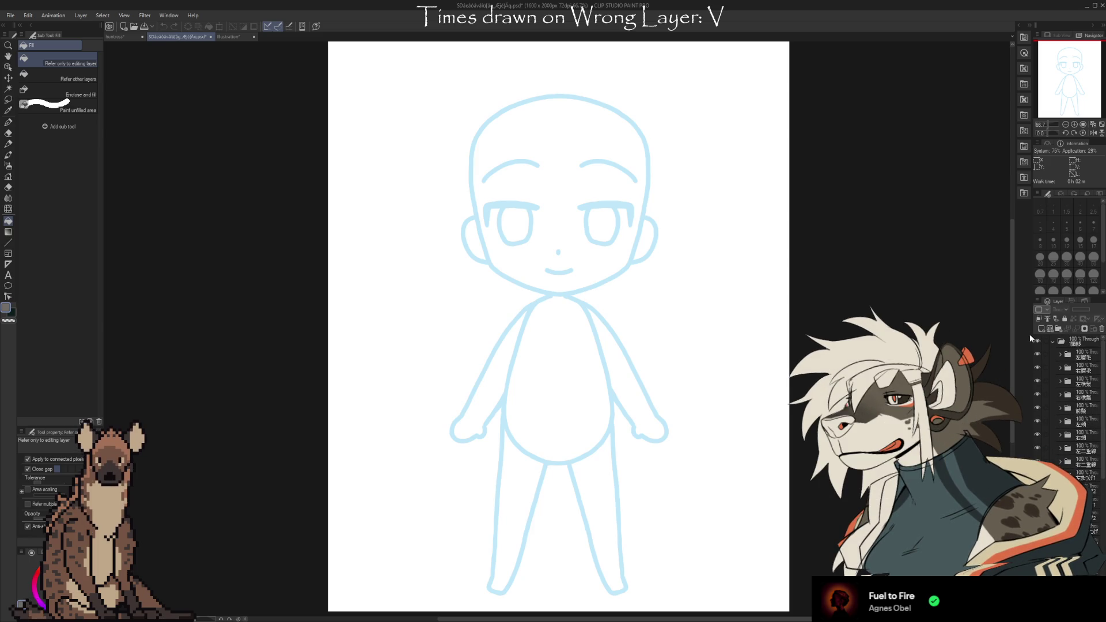
mouse_move(1032, 332)
left_mouse_down()
mouse_move(988, 329)
mouse_move(1017, 329)
left_mouse_up()
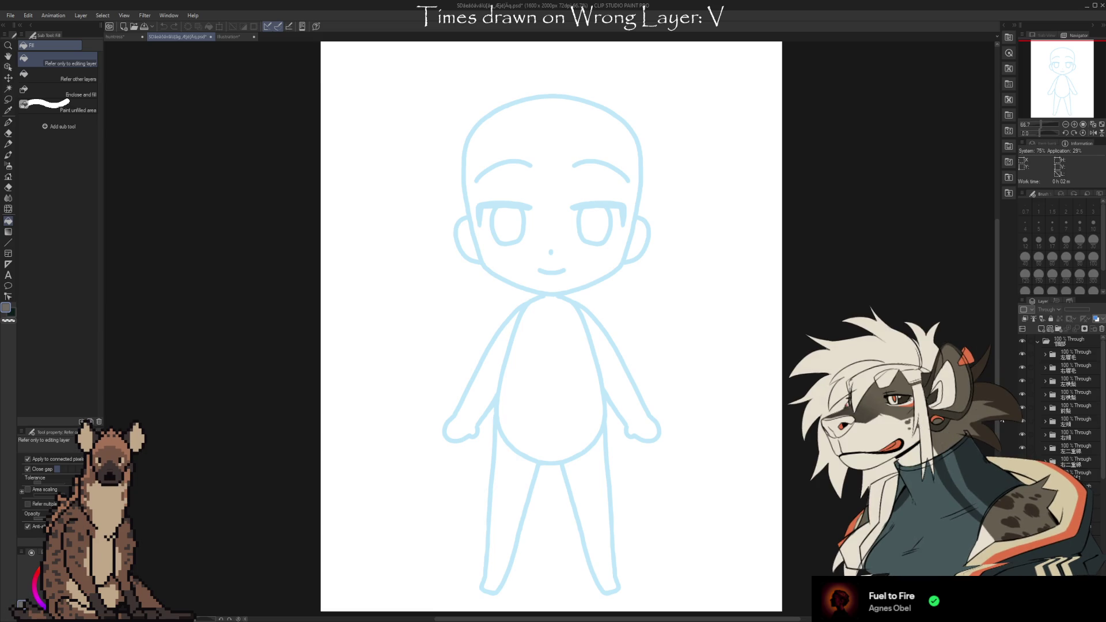
left_click(213, 37)
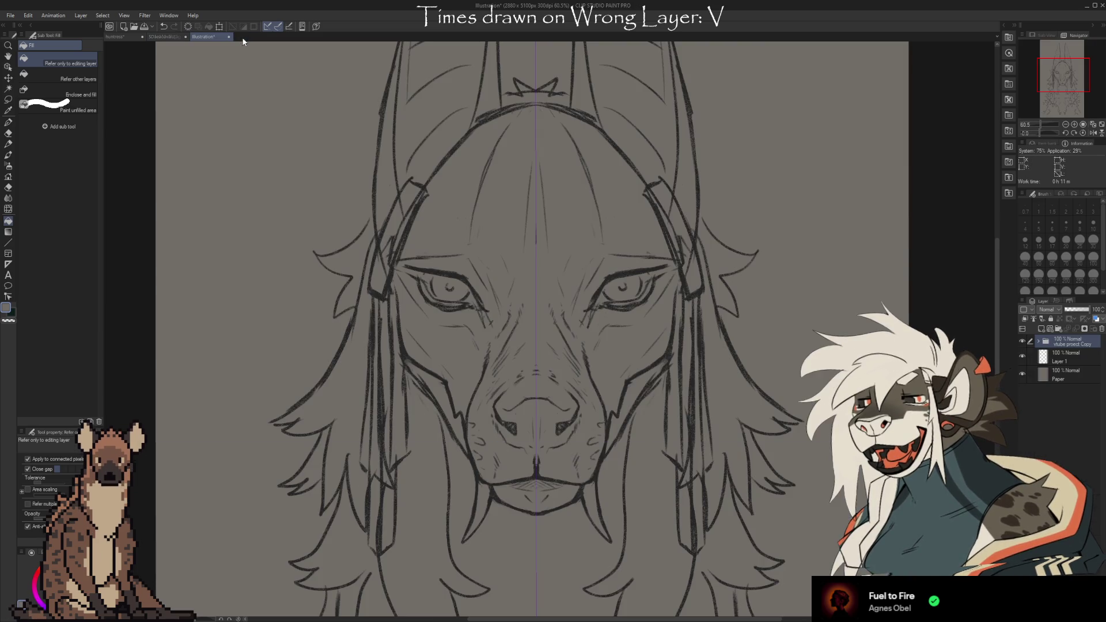
Zoom in and out over the jackal sketch, then return to the SD chibi template document
scroll(397, 206, "down", 3)
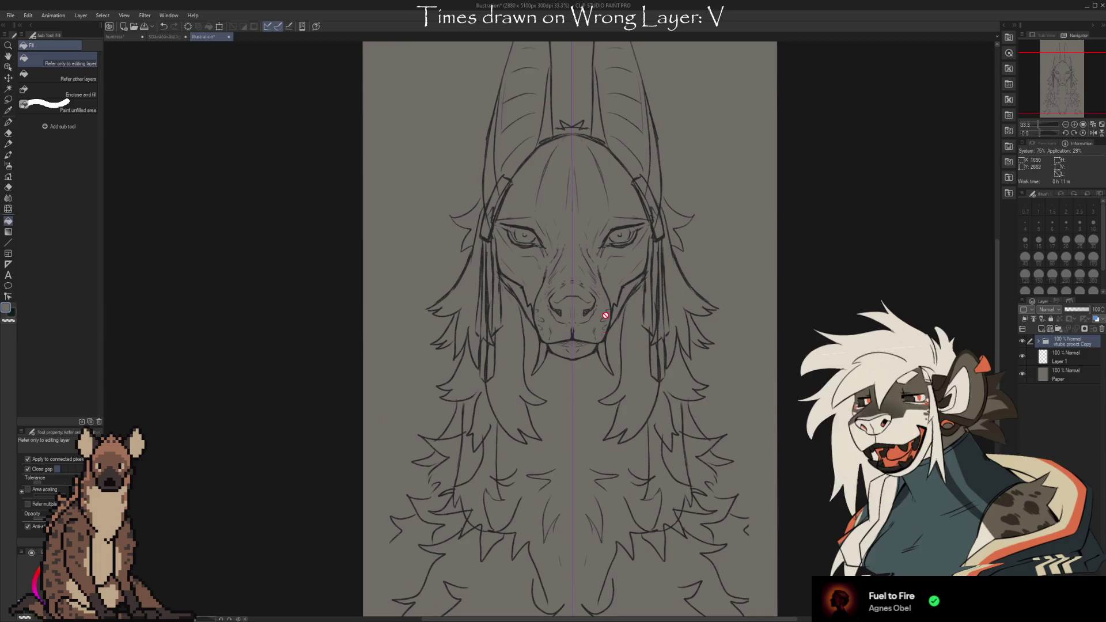
scroll(730, 462, "down", 1)
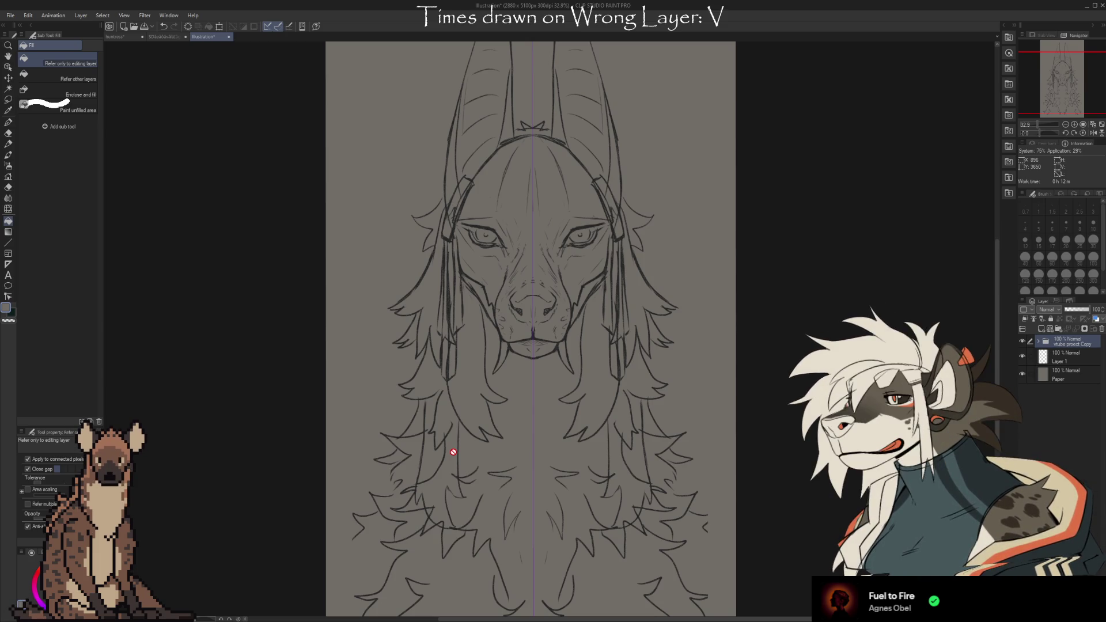
scroll(541, 521, "down", 1)
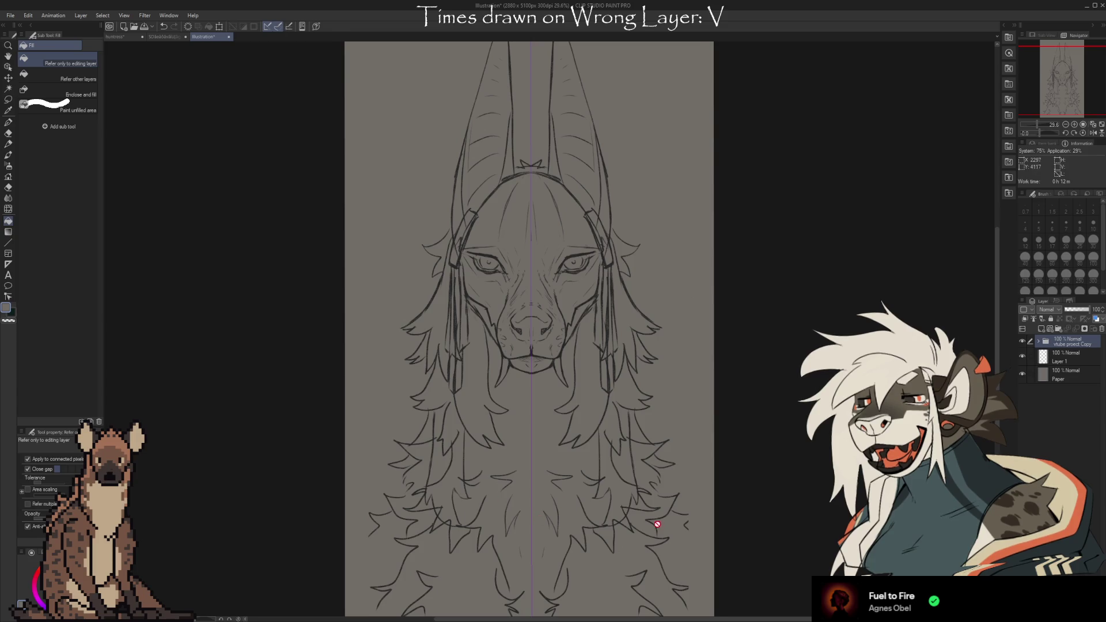
scroll(649, 521, "down", 1)
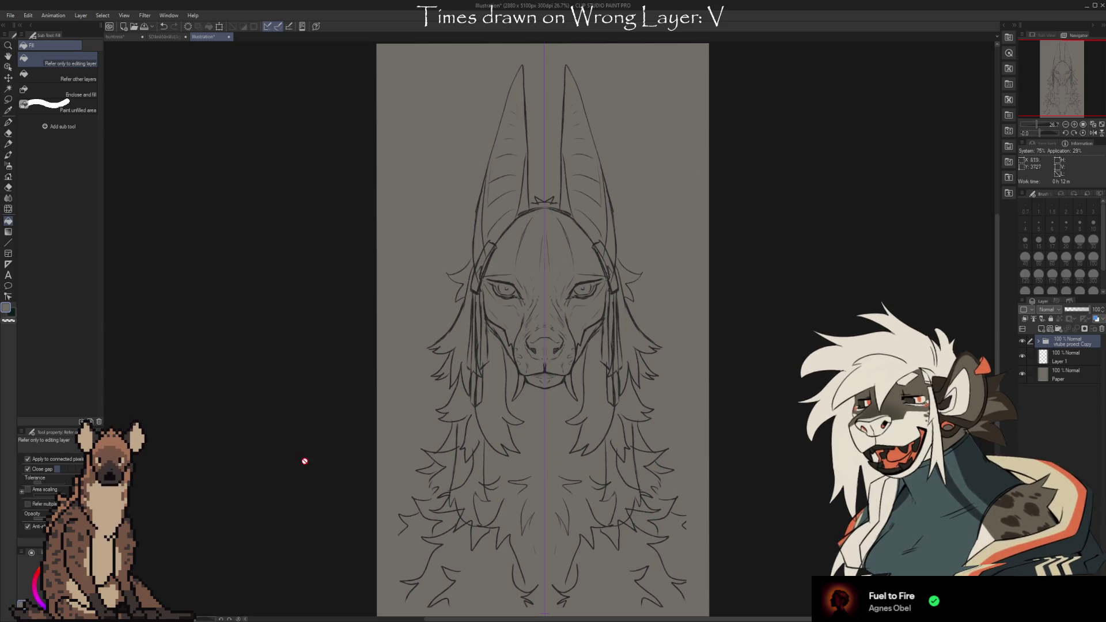
scroll(540, 289, "up", 3)
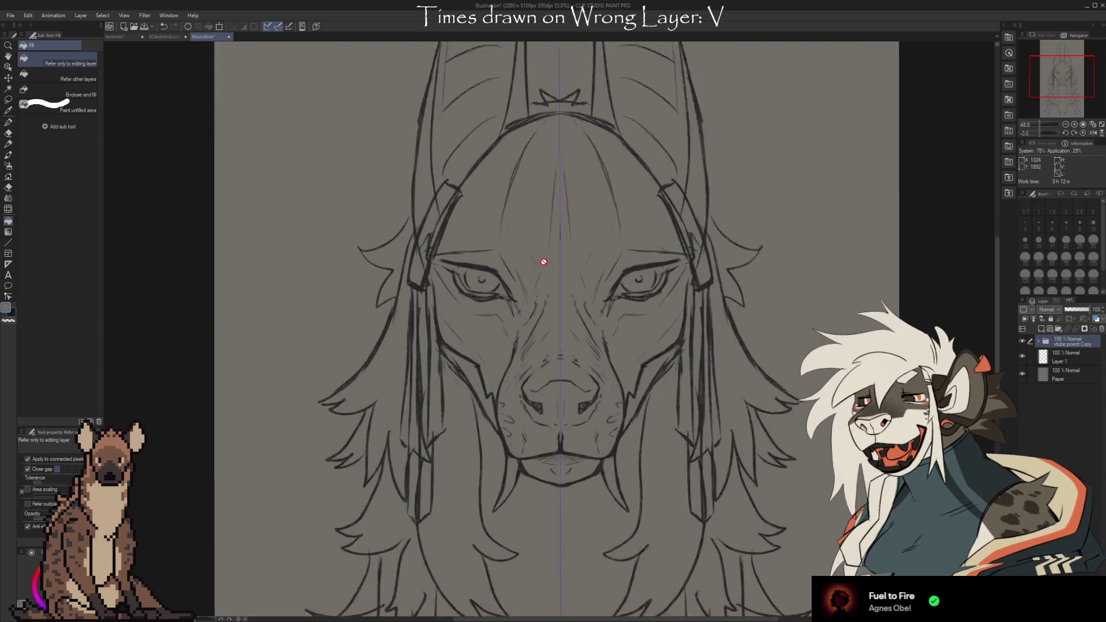
scroll(533, 183, "down", 3)
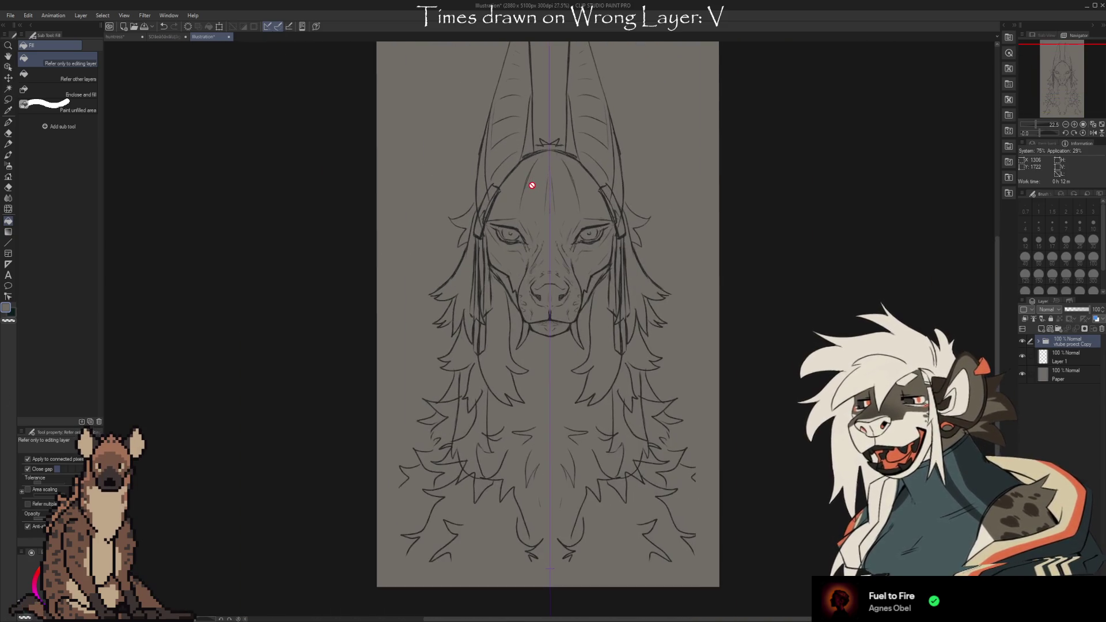
scroll(531, 185, "up", 2)
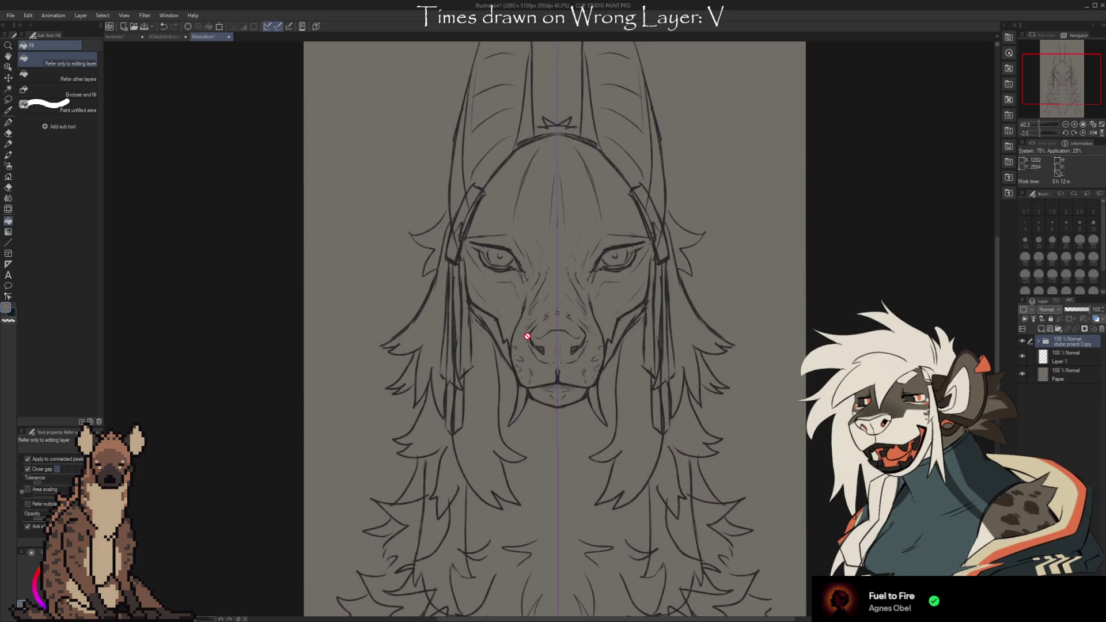
scroll(329, 374, "down", 1)
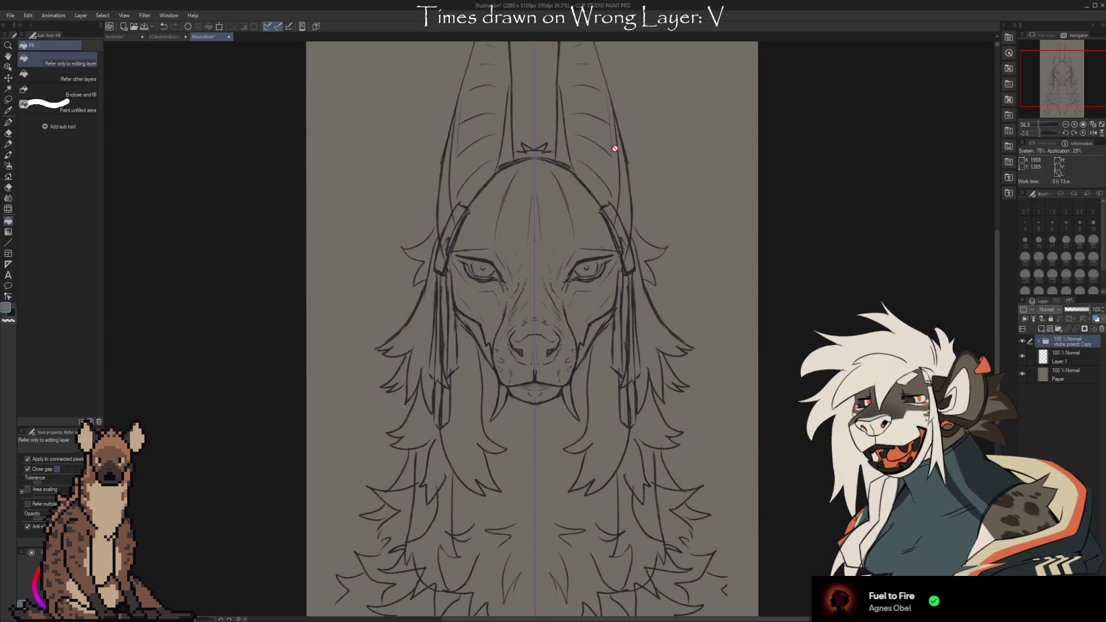
left_click(167, 37)
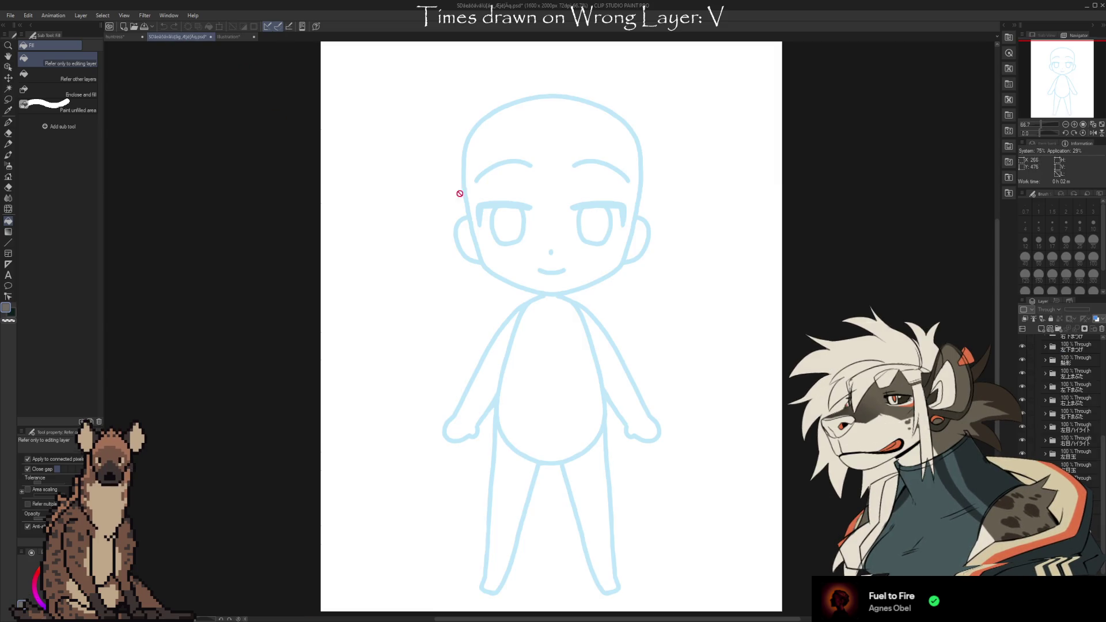
Turn on the grey paper layer and show the 例左眉毛 example line inside the 左眉毛 folder
scroll(1058, 394, "down", 5)
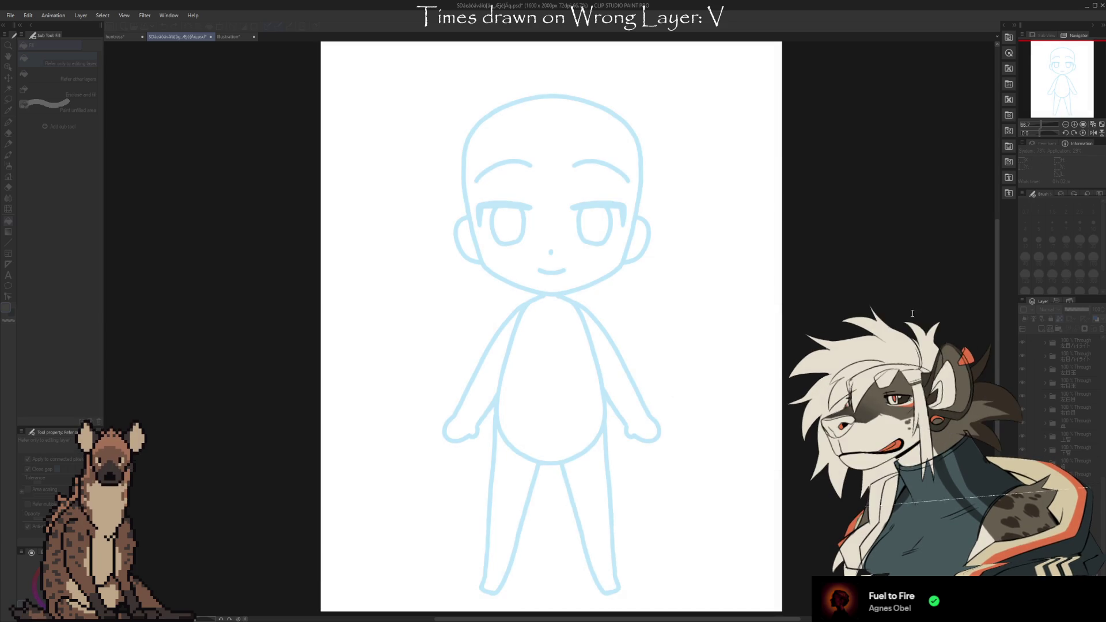
left_click(462, 321)
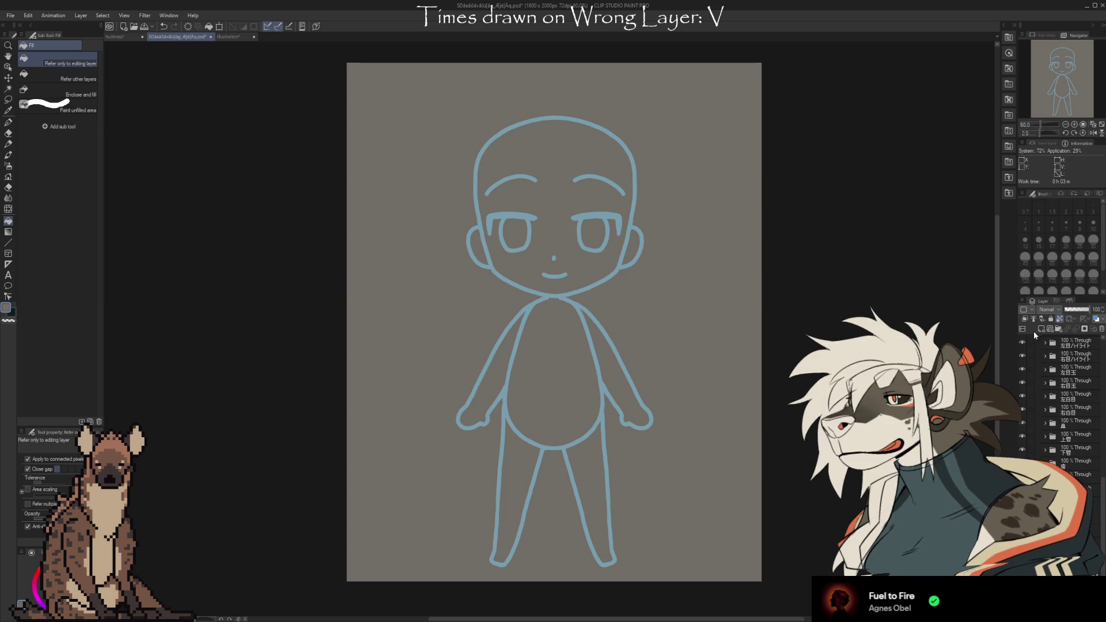
scroll(1060, 403, "up", 5)
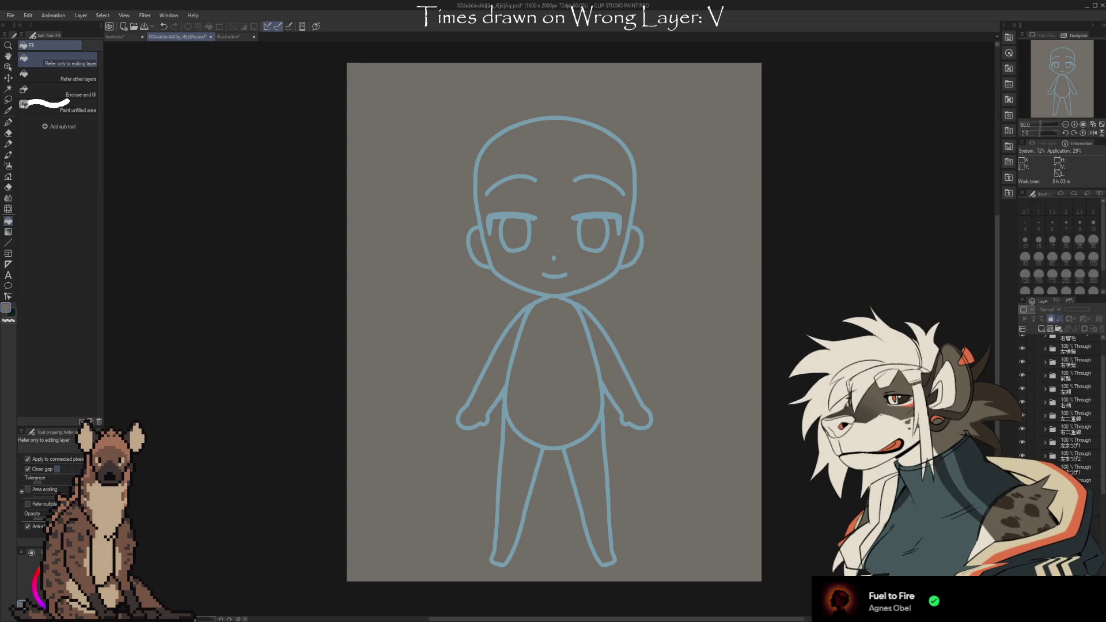
left_click(1043, 355)
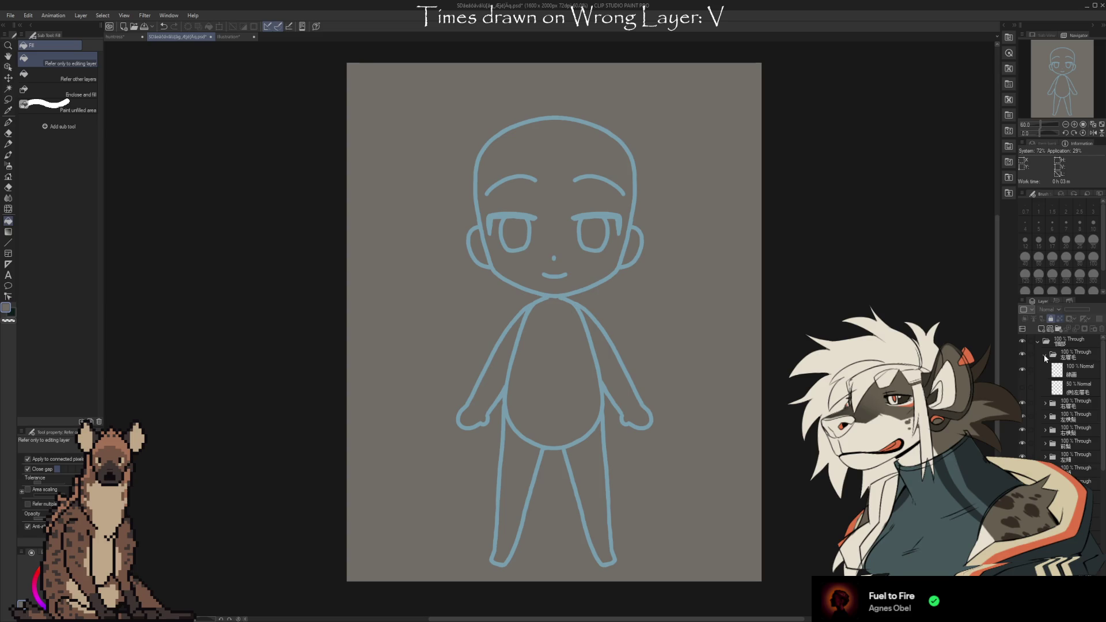
left_click(1025, 384)
scroll(514, 148, "up", 4)
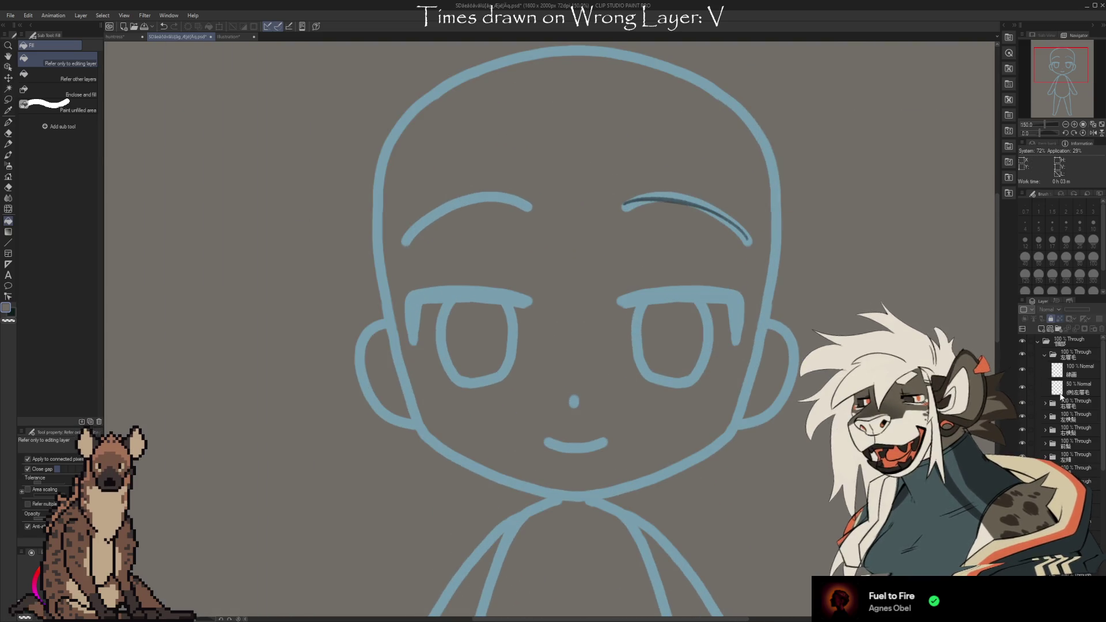
Show the 右眉毛 eyebrow example line, then collapse both eyebrow folders
left_click(1044, 403)
left_click(1022, 437)
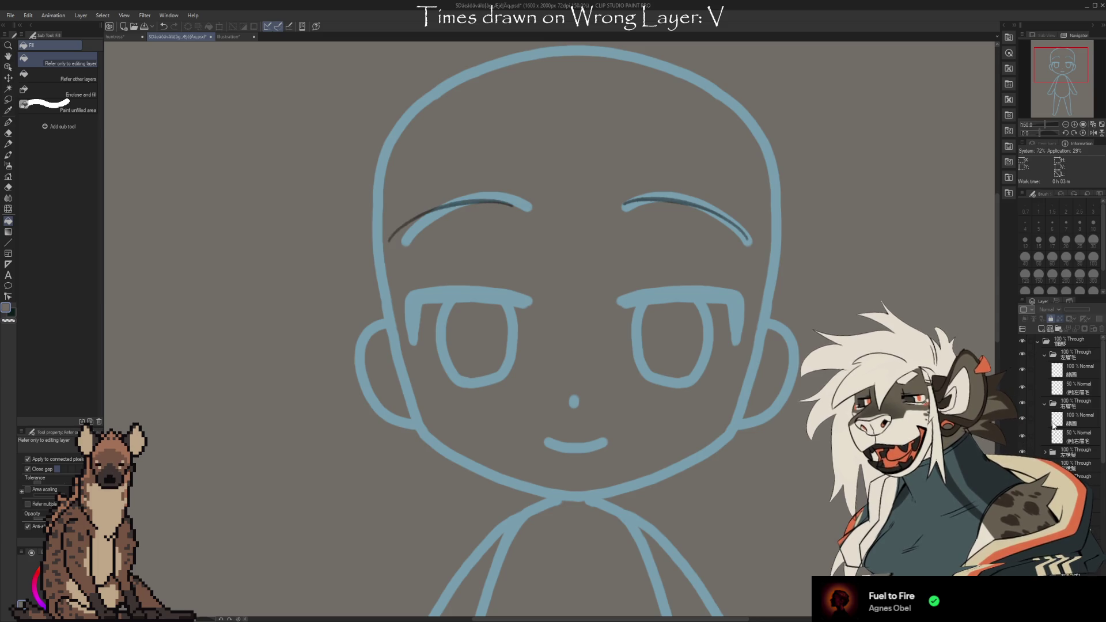
left_click(1044, 403)
left_click(1044, 354)
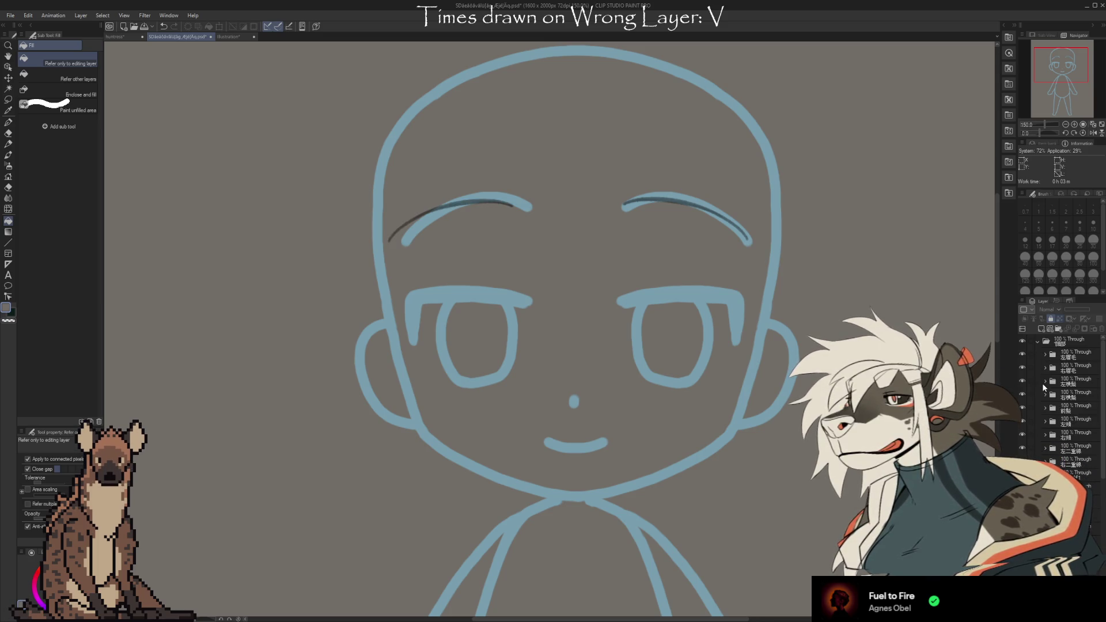
Show the example side hair in the 左横髪 and 右横髪 groups, plus the front bangs
left_click(1044, 382)
left_click(1023, 433)
left_click(1044, 447)
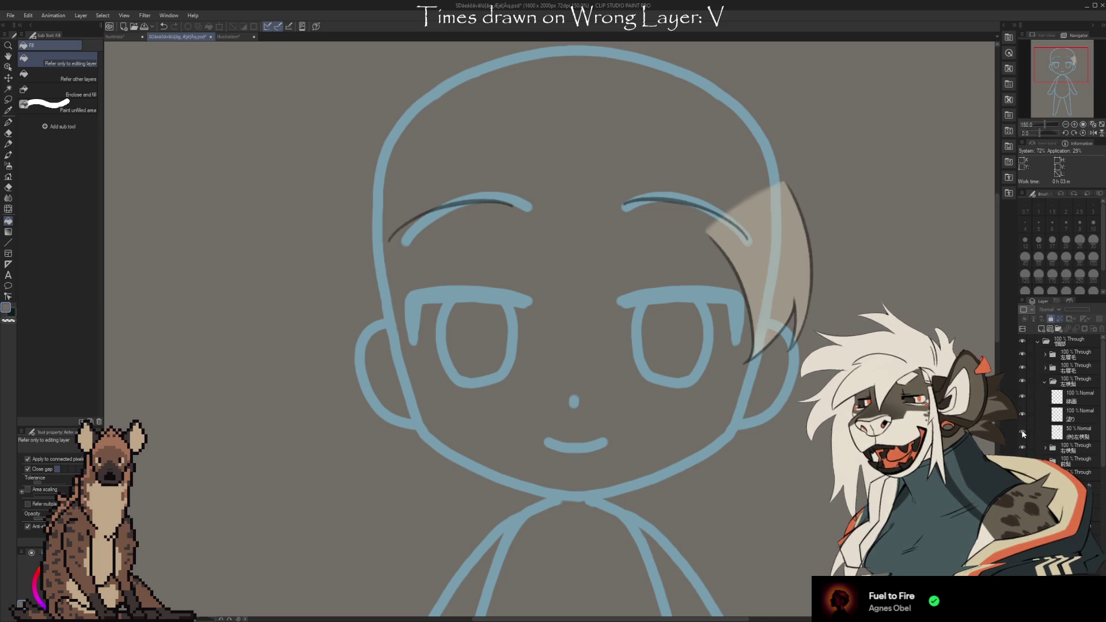
scroll(1044, 448, "down", 1)
left_click(1022, 483)
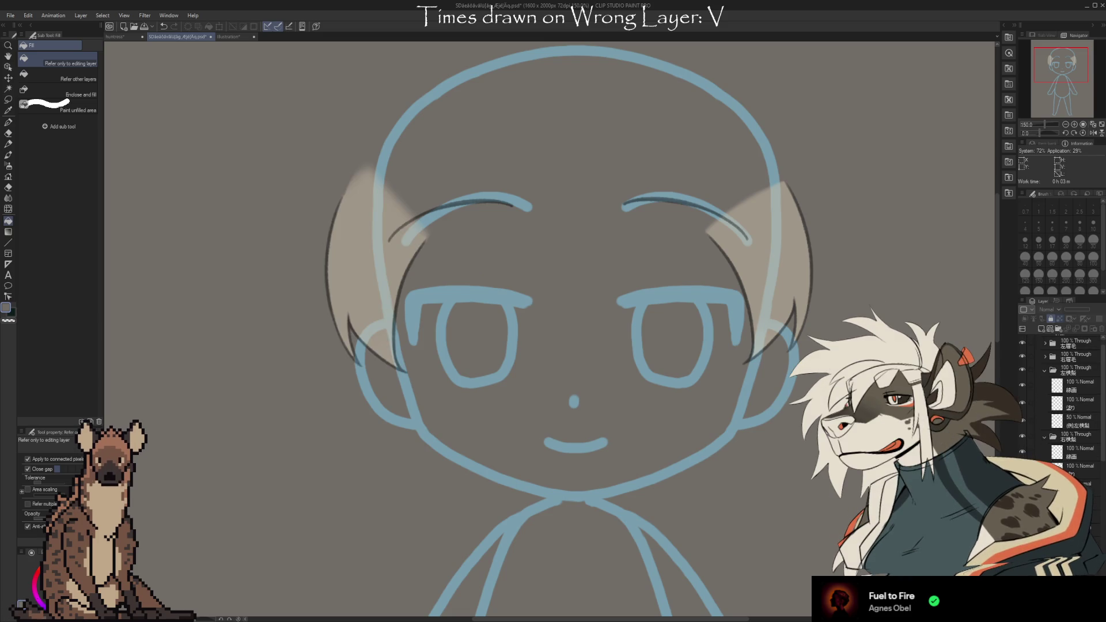
scroll(1060, 403, "down", 2)
left_click(1023, 460)
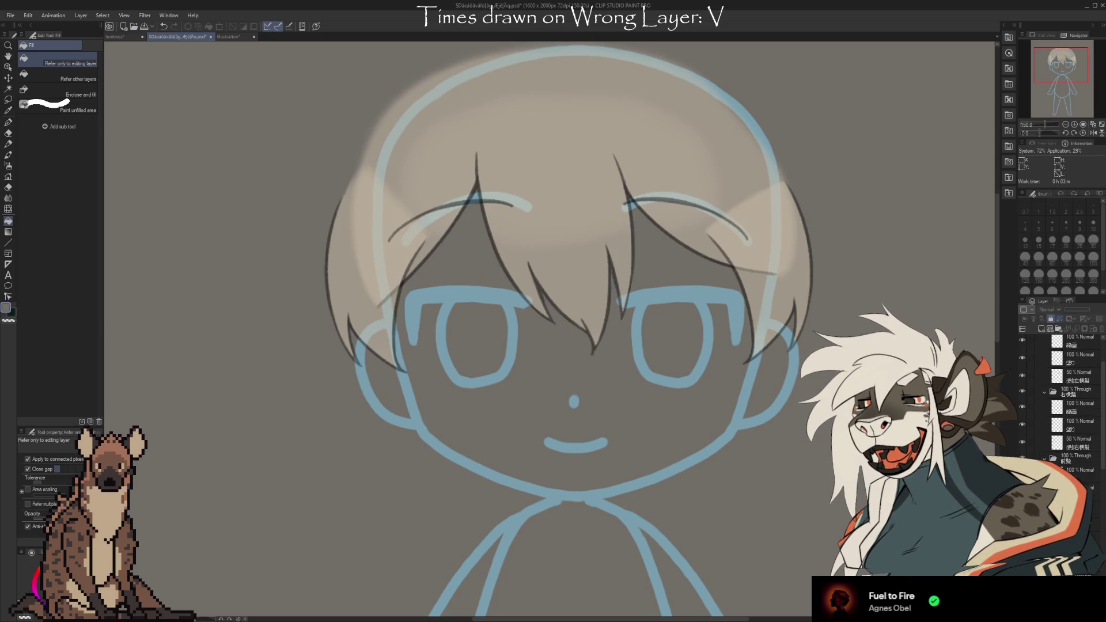
Make the second cheek blush layer visible
scroll(1060, 432, "down", 3)
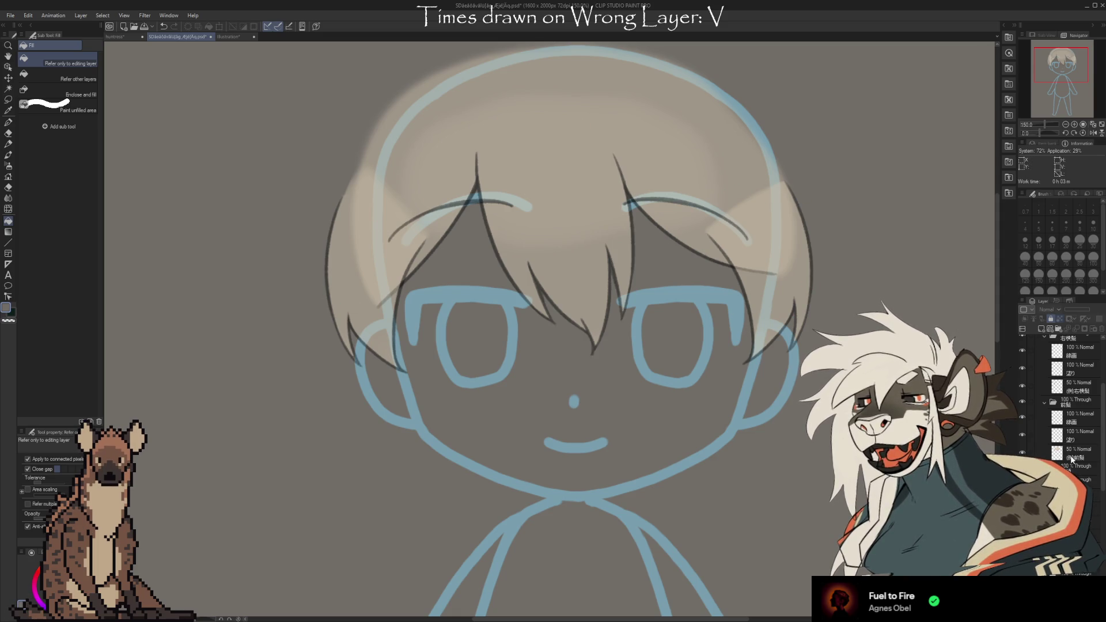
scroll(1041, 457, "down", 2)
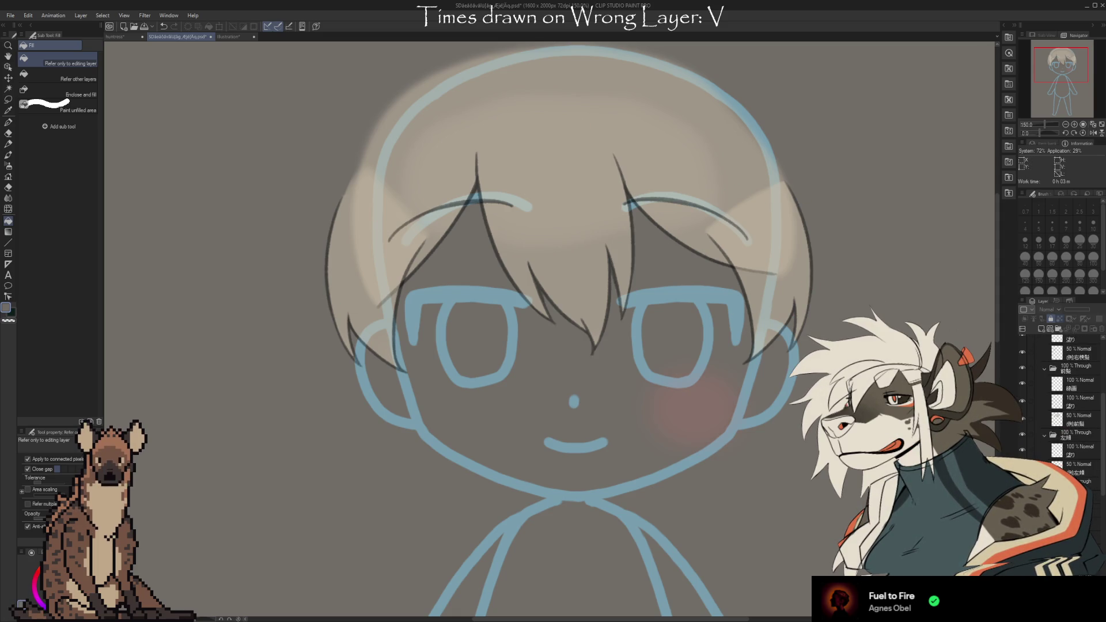
scroll(1060, 433, "down", 2)
left_click(1022, 450)
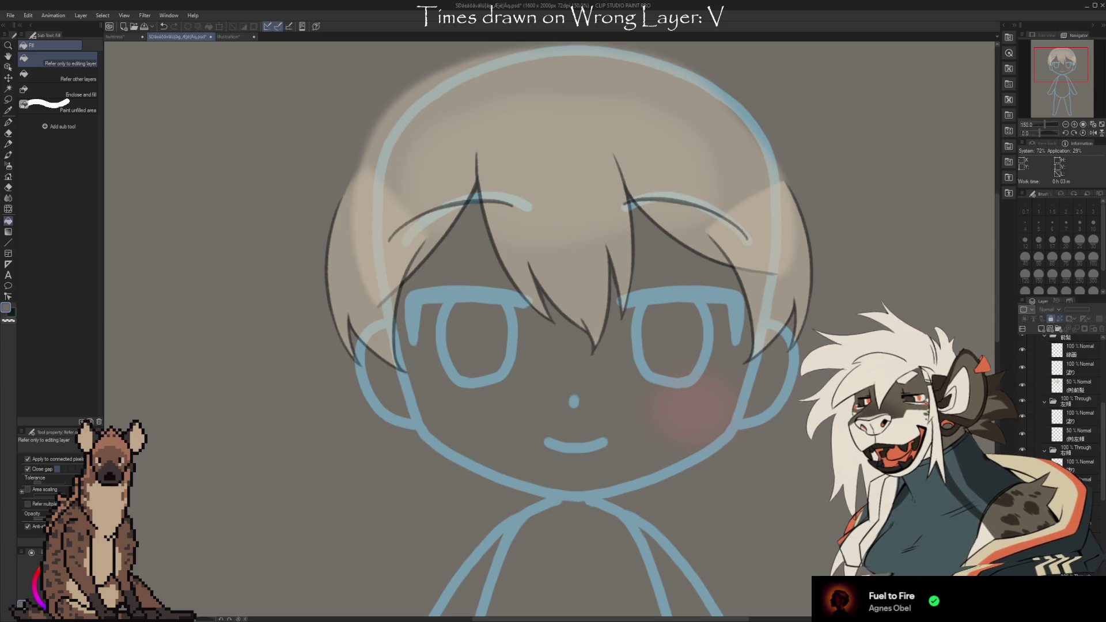
scroll(1044, 443, "down", 3)
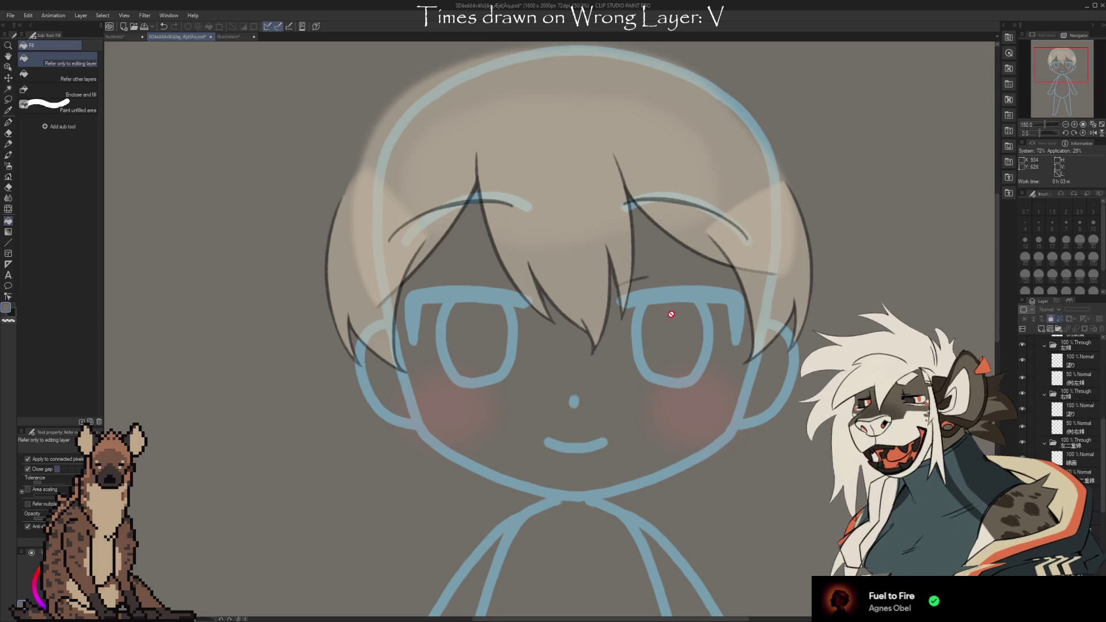
scroll(1060, 403, "down", 2)
Expand 右二重線 and show the dark eyebrow stroke and the eyelashes on both eyes
left_click(1045, 458)
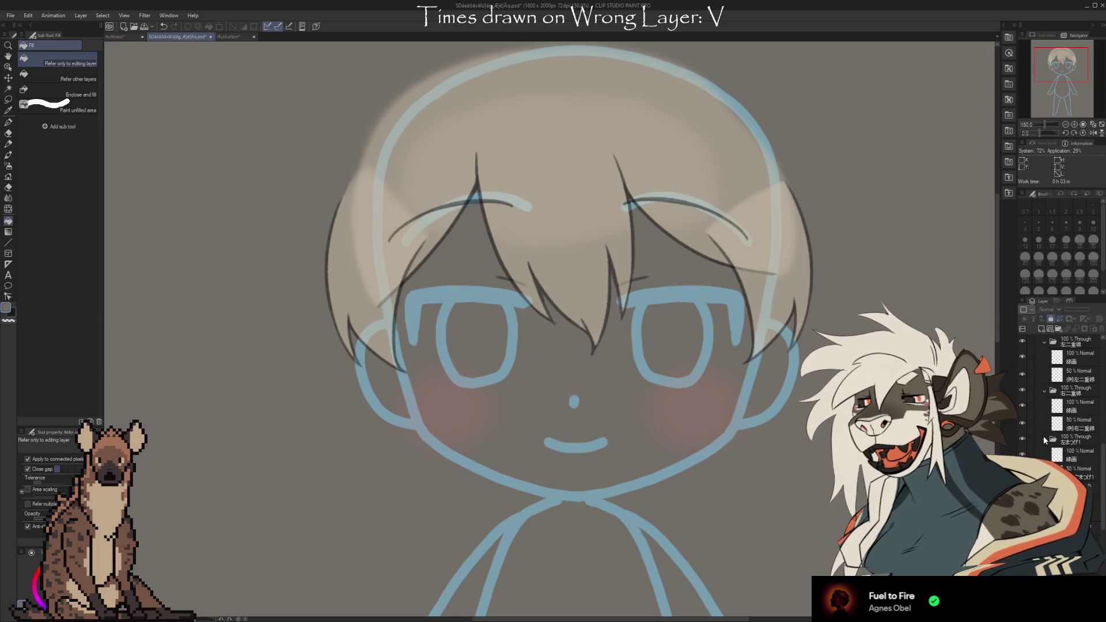
scroll(1043, 435, "down", 3)
left_click(1021, 441)
scroll(1045, 432, "down", 1)
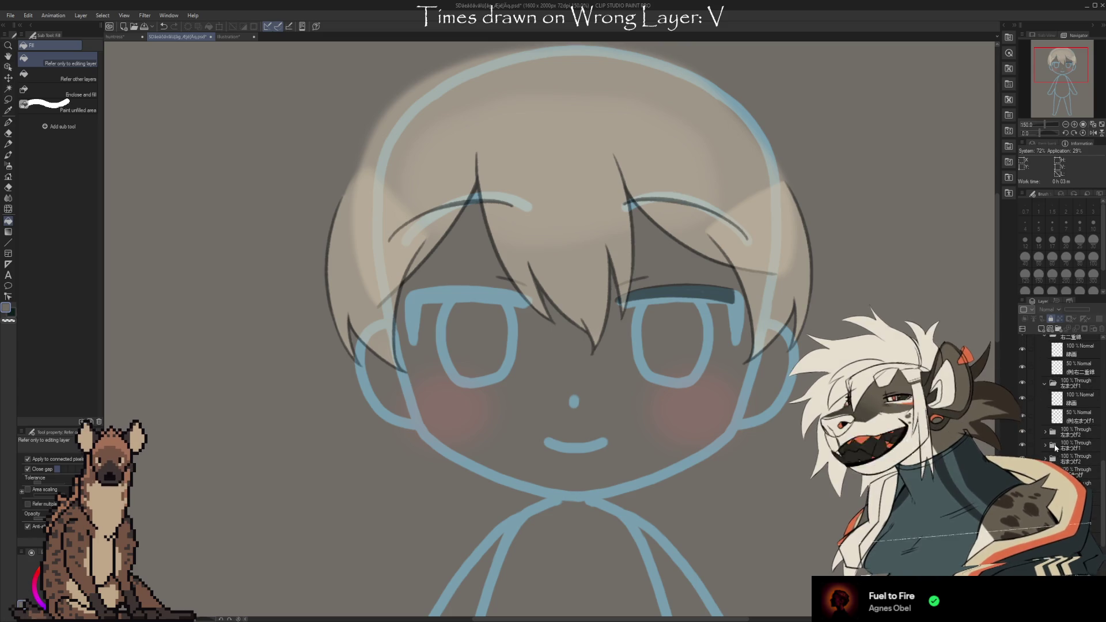
left_click(1022, 431)
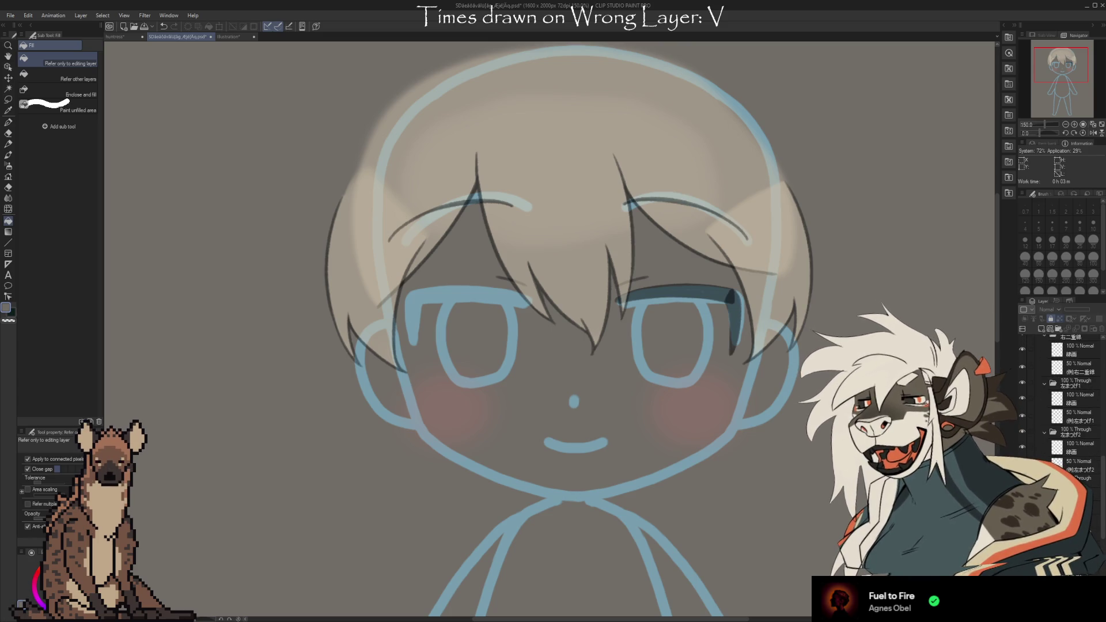
scroll(1045, 458, "down", 1)
left_click(1022, 408)
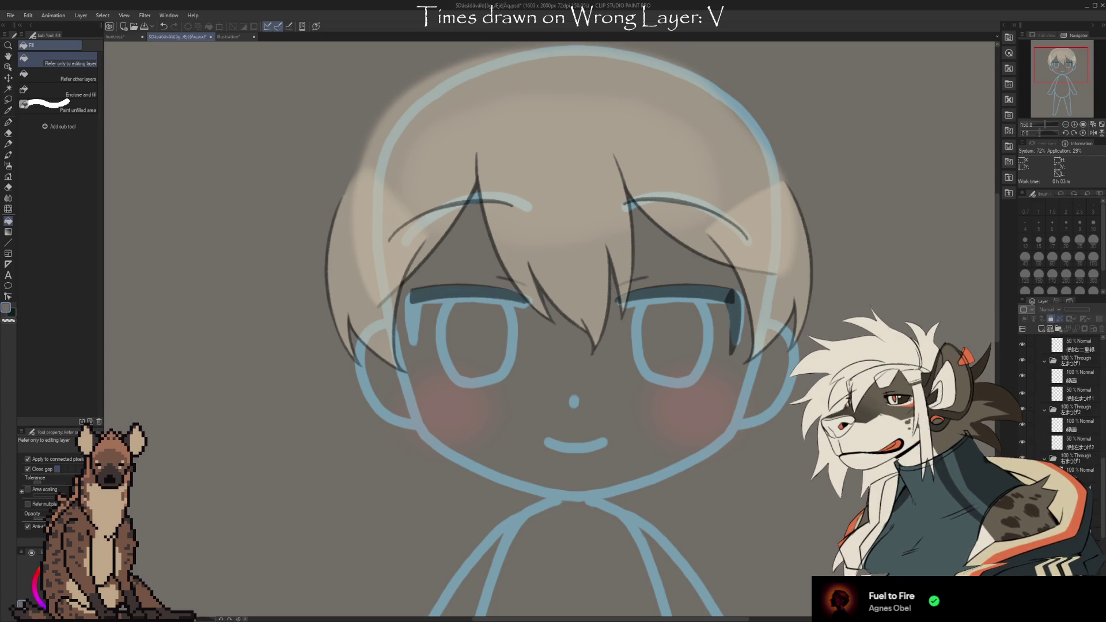
scroll(1029, 442, "down", 1)
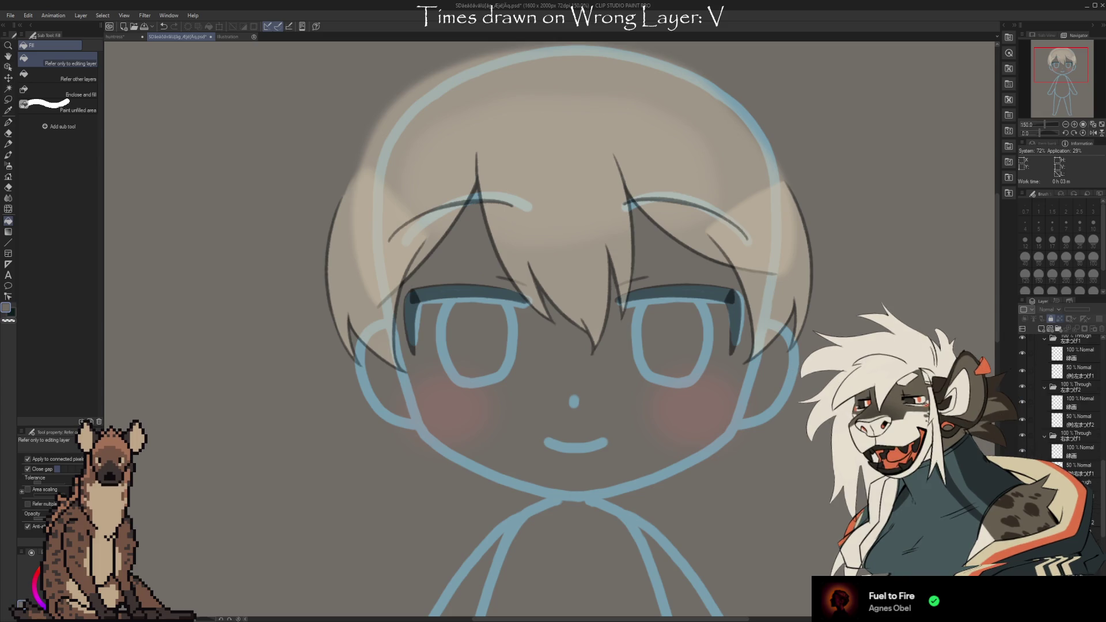
scroll(1060, 403, "down", 3)
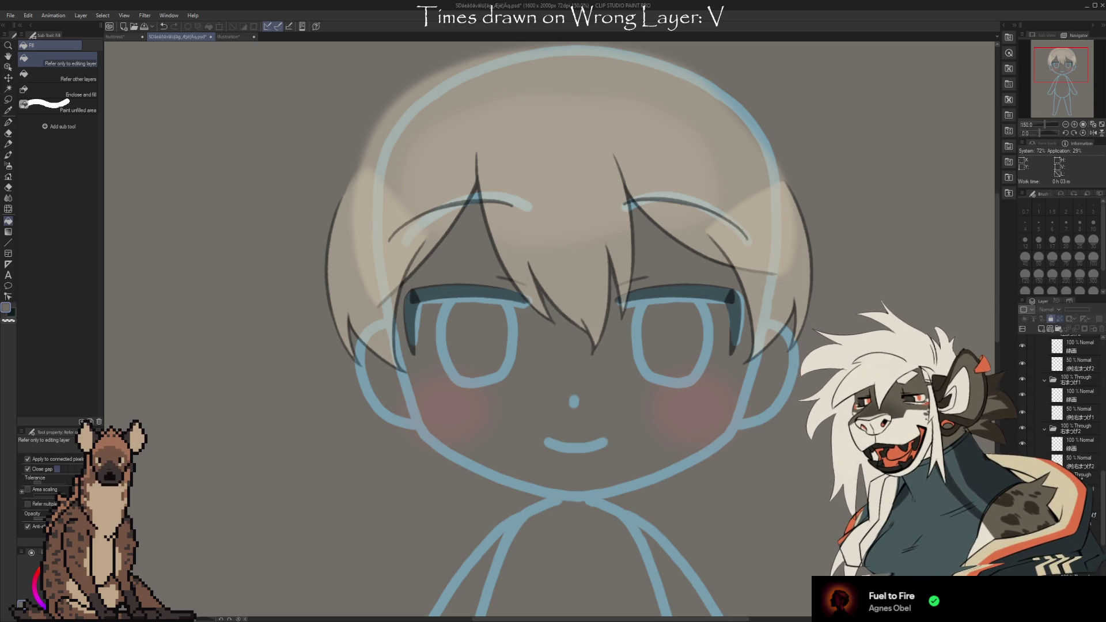
scroll(1072, 404, "down", 2)
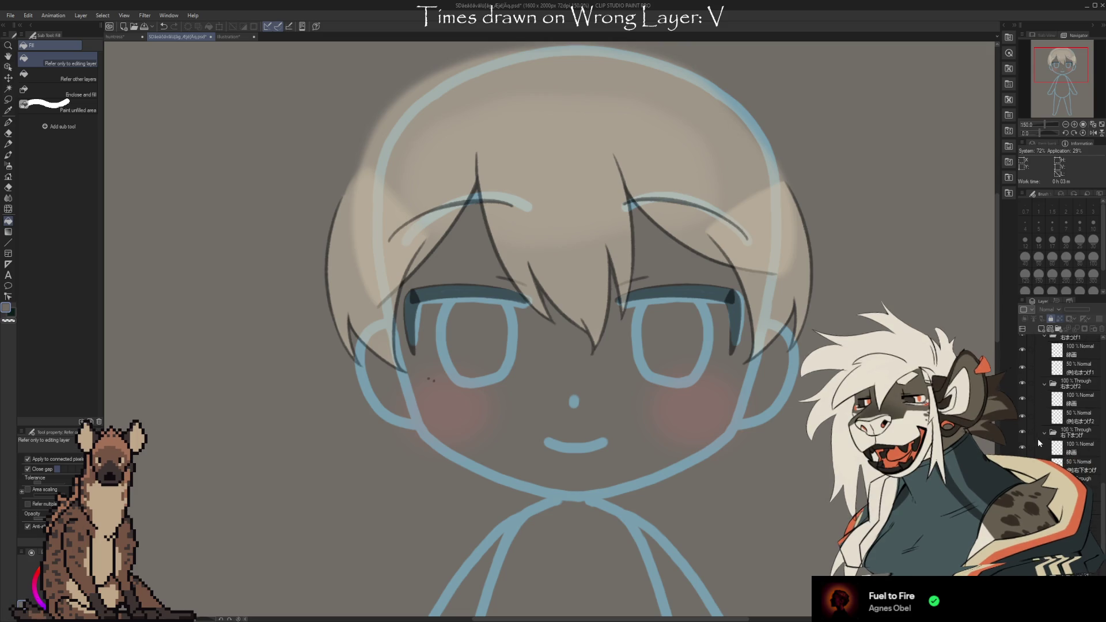
Show the pale lower eyelid shape
scroll(1071, 403, "down", 4)
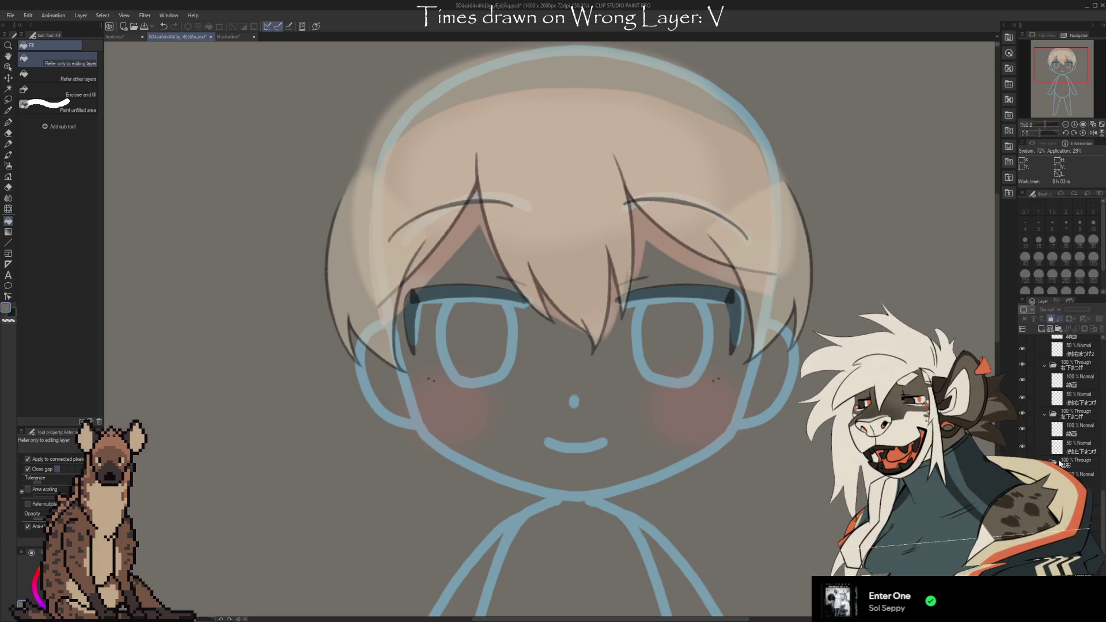
scroll(1071, 403, "down", 4)
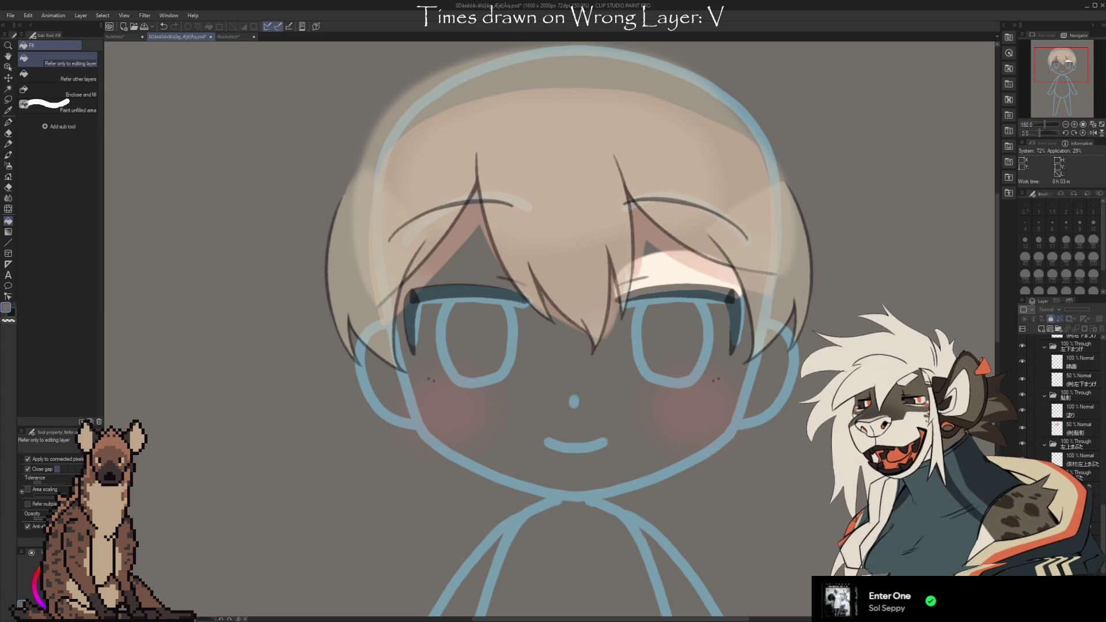
scroll(1058, 455, "down", 3)
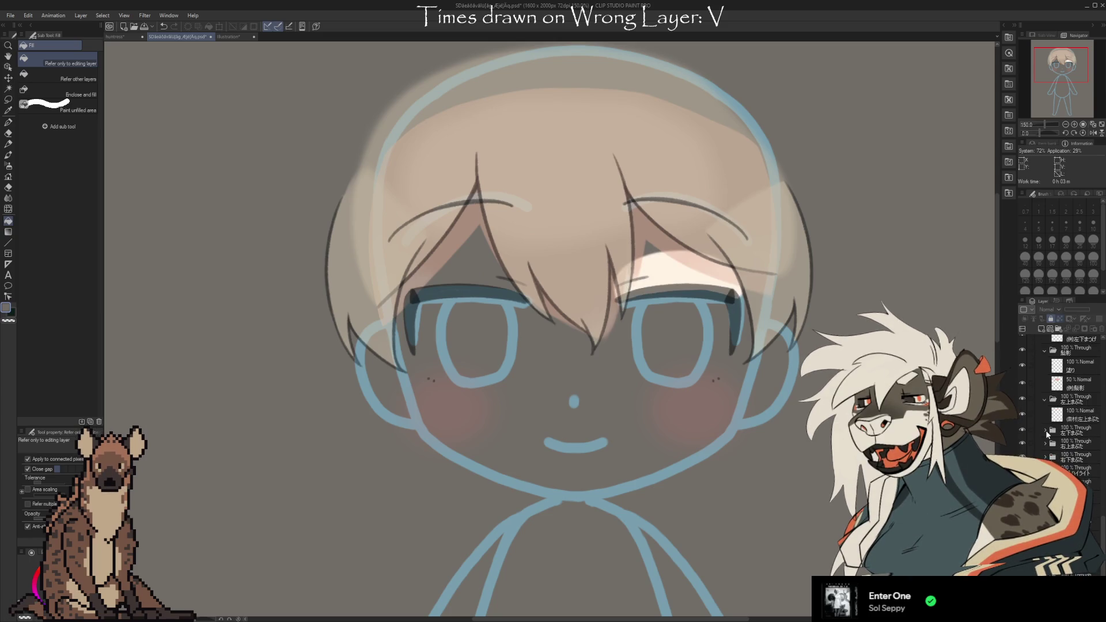
left_click(1024, 447)
scroll(1023, 447, "down", 2)
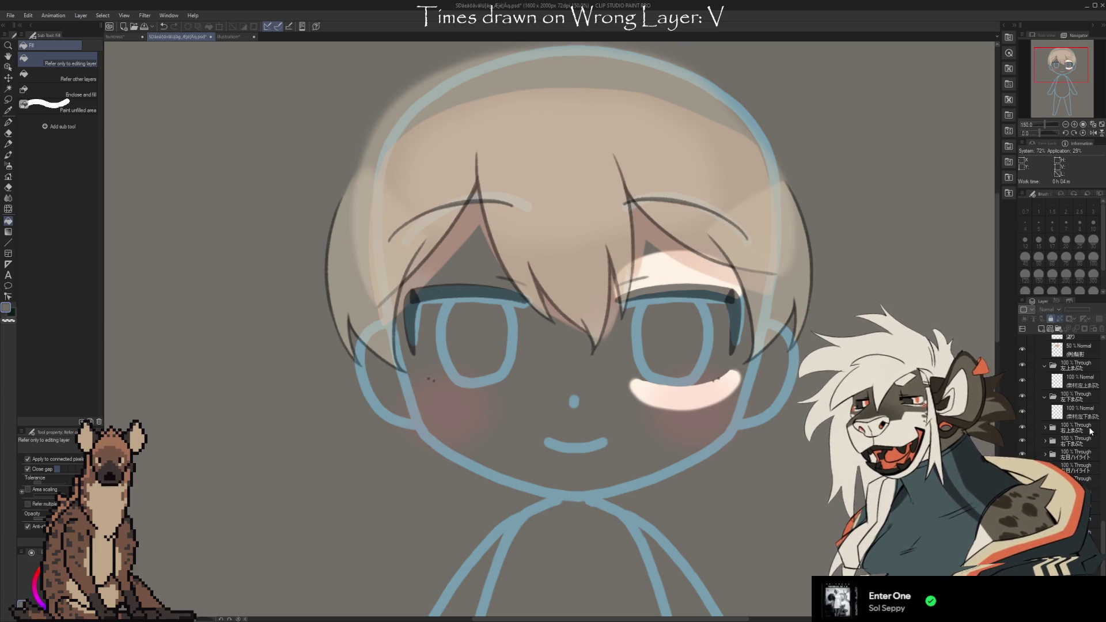
Show the eyelid highlights in the 右上まぶた and 右下まぶた folders
left_click(1045, 428)
left_click(1023, 443)
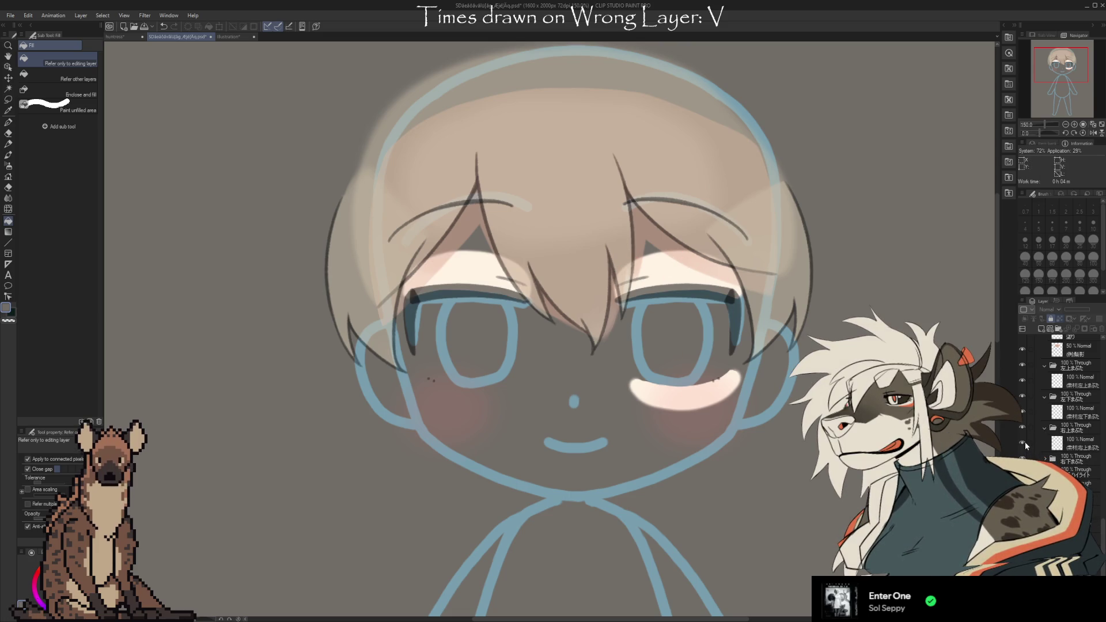
left_click(1040, 459)
left_click(1045, 459)
left_click(1024, 471)
Show the green iris in the left-side eye and the whites of both eyes
scroll(1052, 457, "down", 1)
scroll(1052, 457, "down", 1)
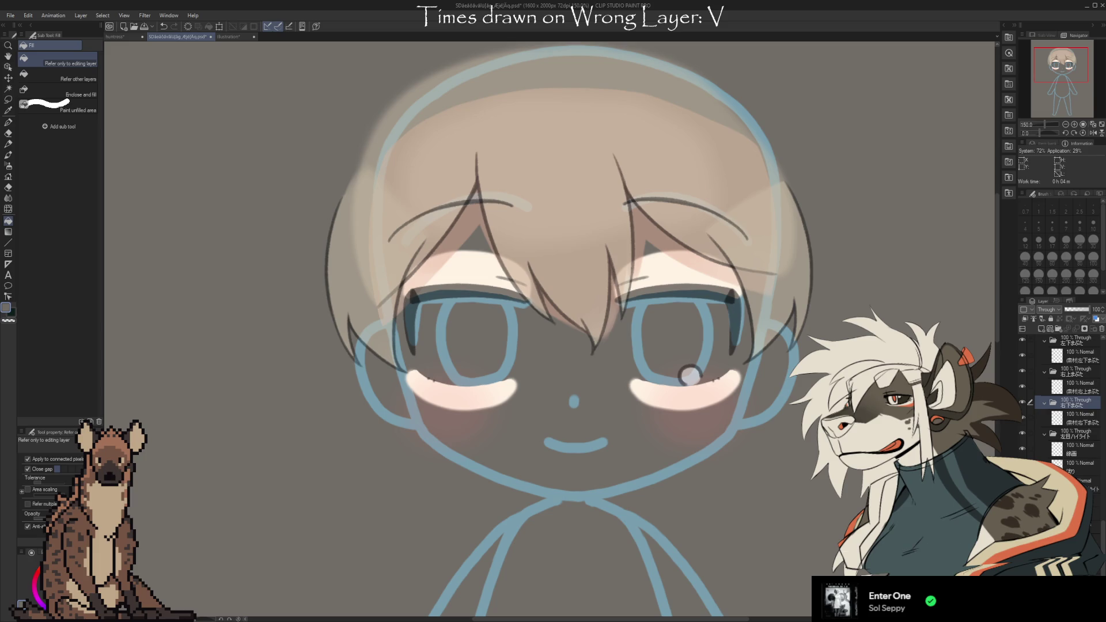
scroll(1066, 403, "down", 2)
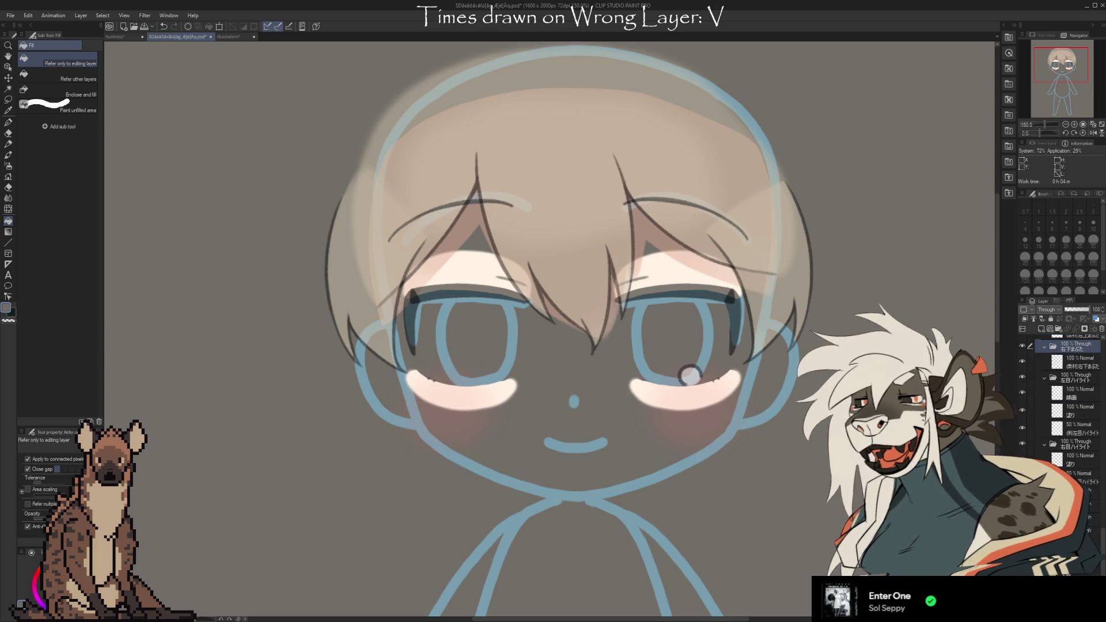
scroll(1045, 444, "down", 2)
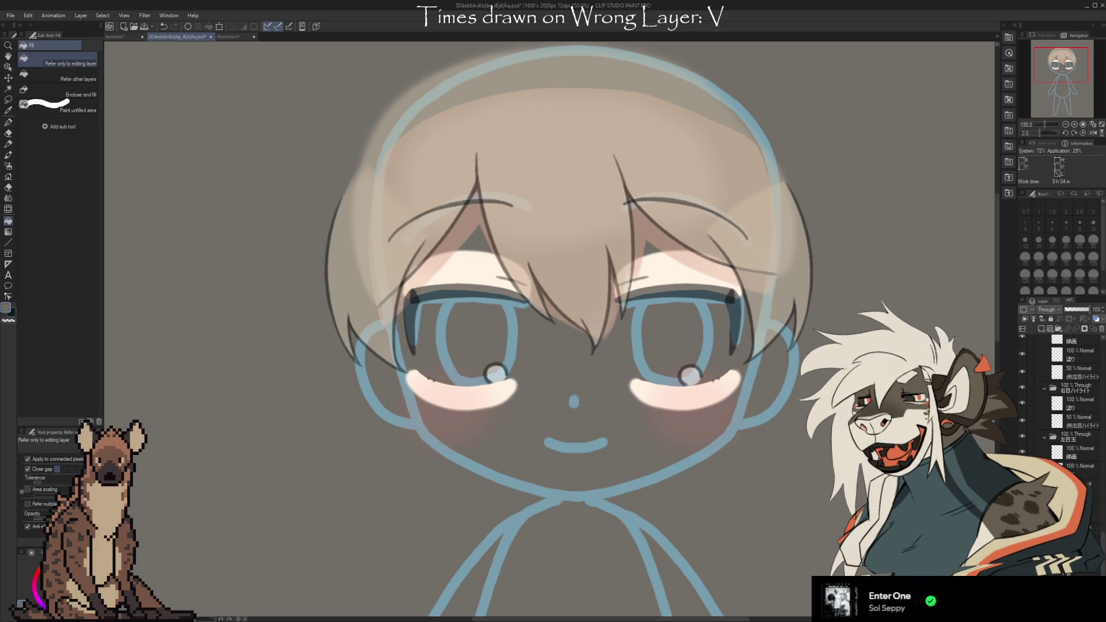
scroll(1066, 403, "down", 1)
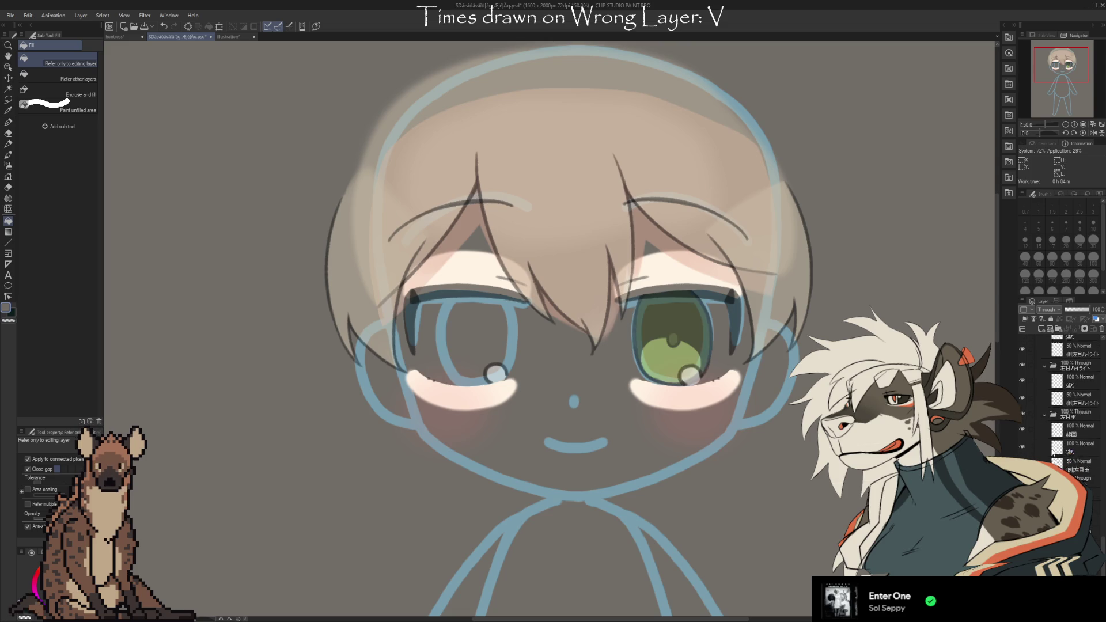
left_click(1022, 477)
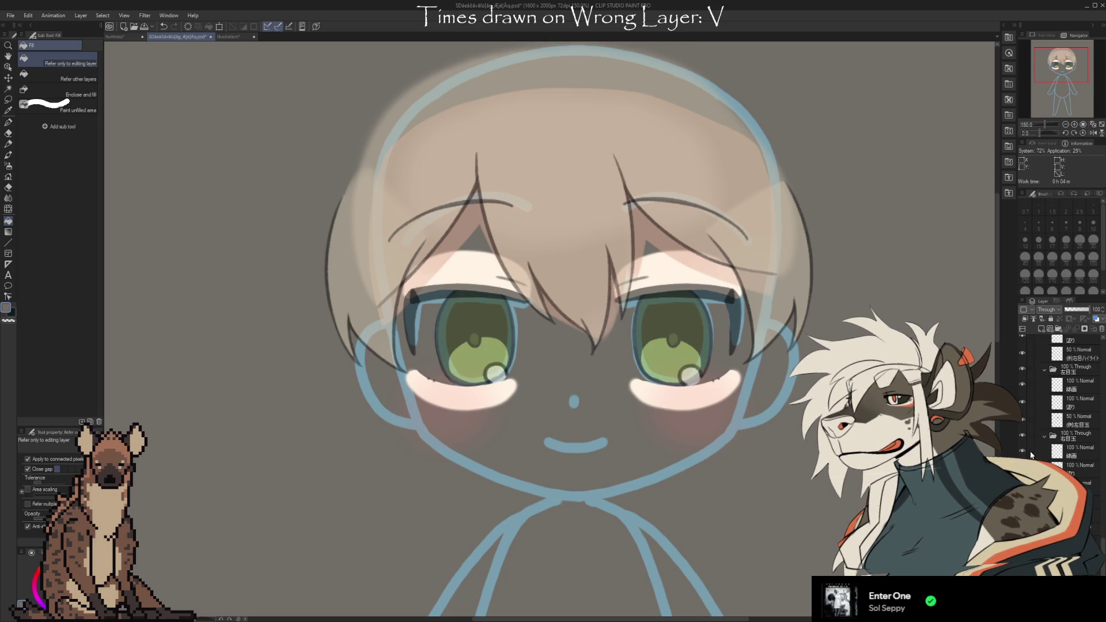
left_click(1022, 434)
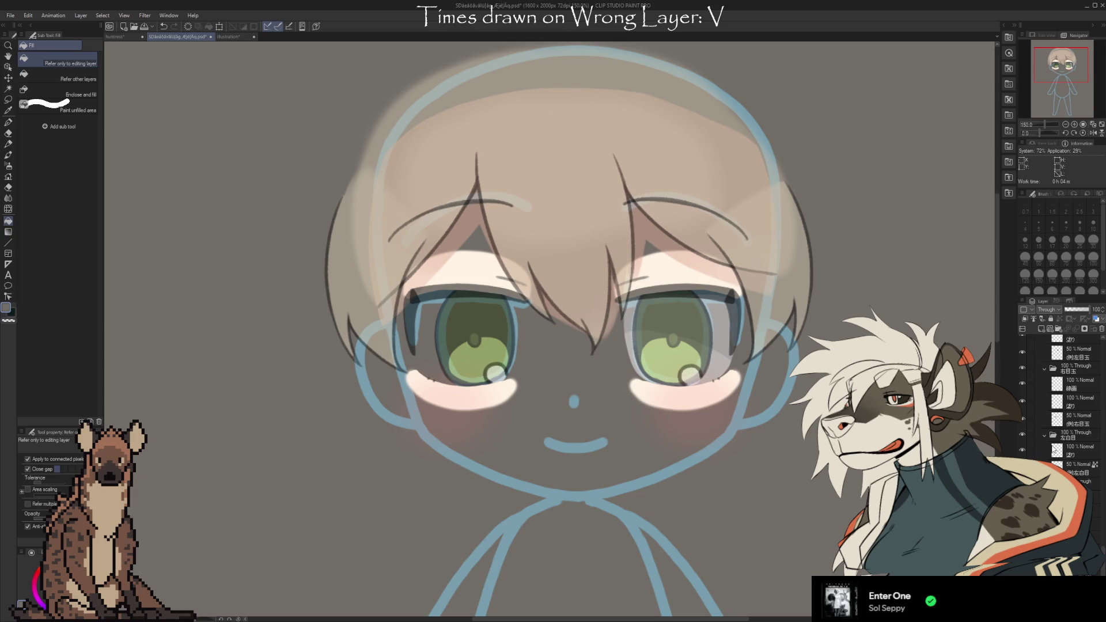
scroll(1053, 449, "down", 1)
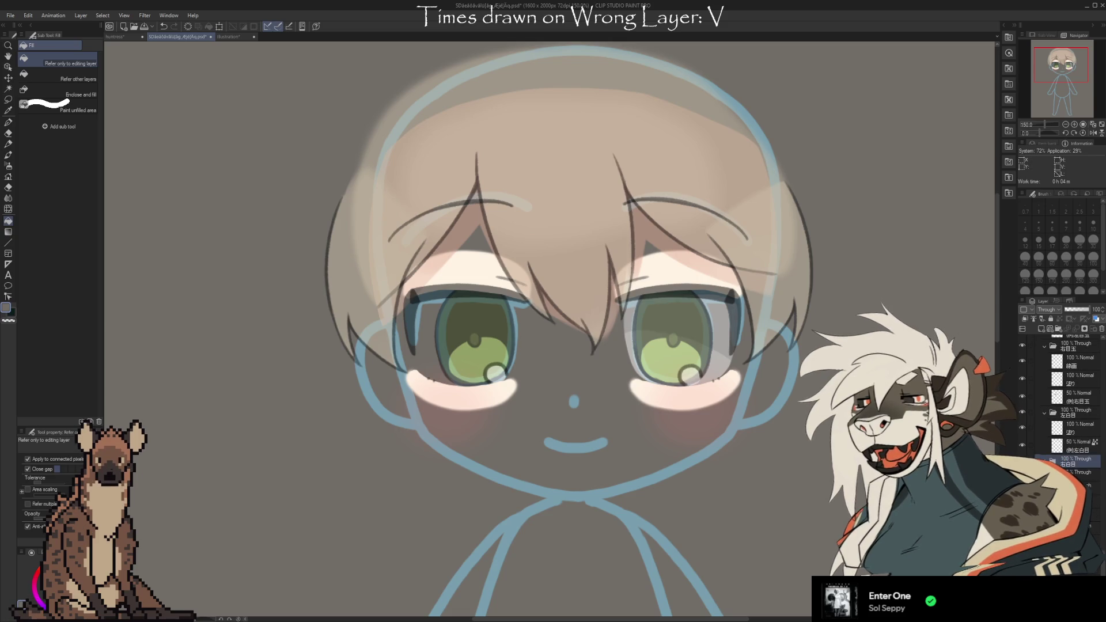
left_click(1022, 460)
Show the cloud-shaped mouth fill under the nose, checking it with undo and redo
scroll(1052, 454, "down", 3)
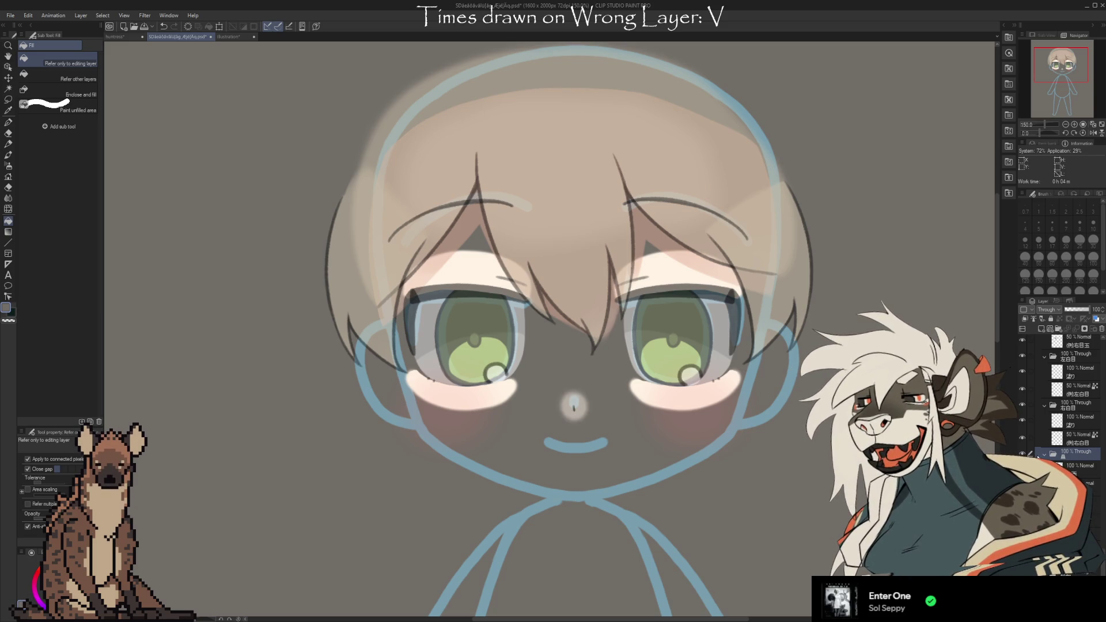
scroll(1037, 456, "down", 3)
left_click(1022, 462)
left_click(1022, 462)
left_click(1022, 462)
scroll(1042, 458, "down", 3)
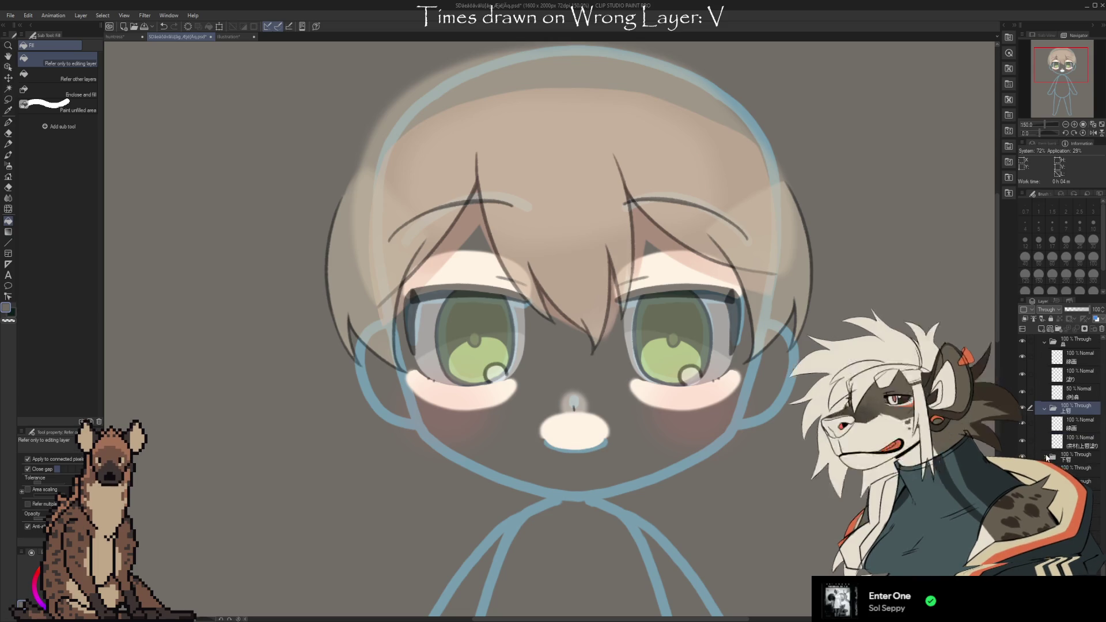
scroll(1060, 403, "down", 2)
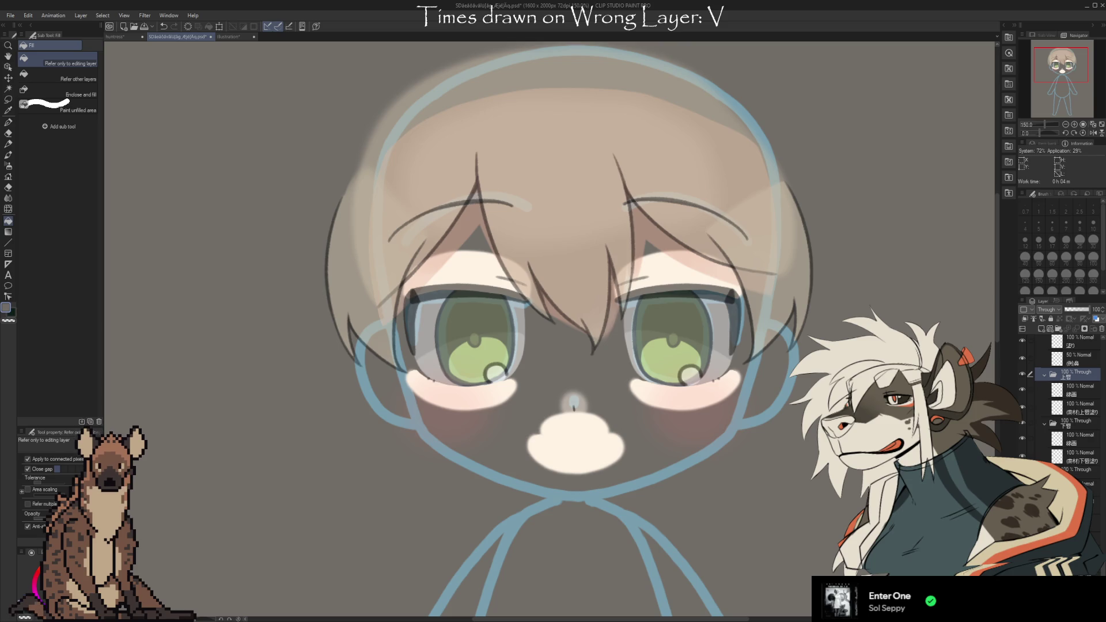
key("ctrl+z")
key("ctrl+z")
key("ctrl+z")
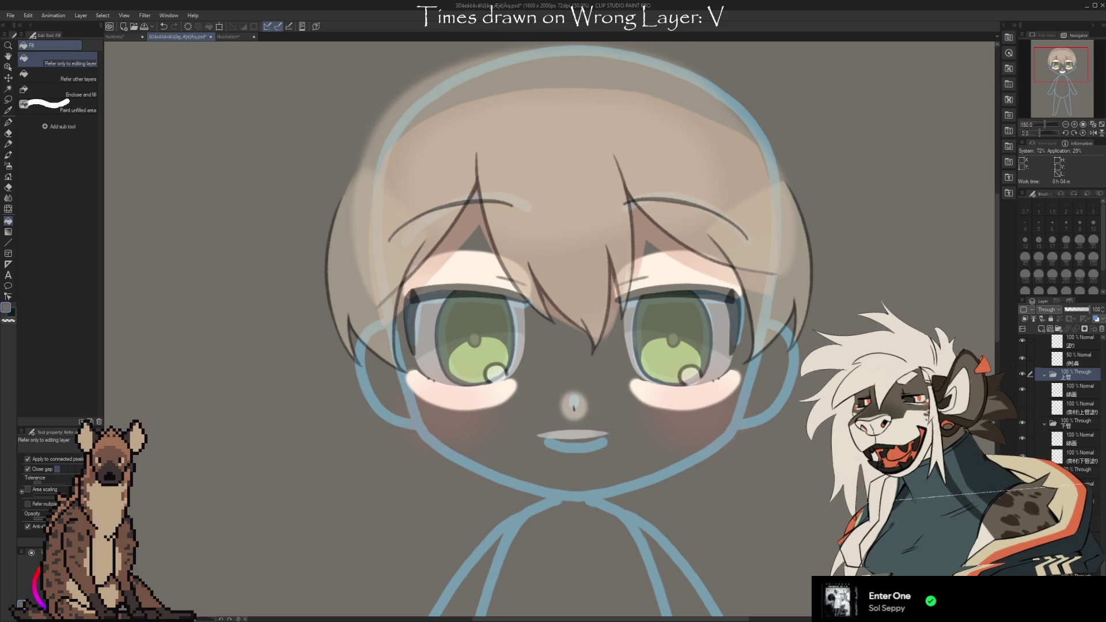
key("ctrl+y")
key("ctrl+y")
key("ctrl+y")
Undo to remove the grey overlay and mouth patch
scroll(1060, 403, "down", 3)
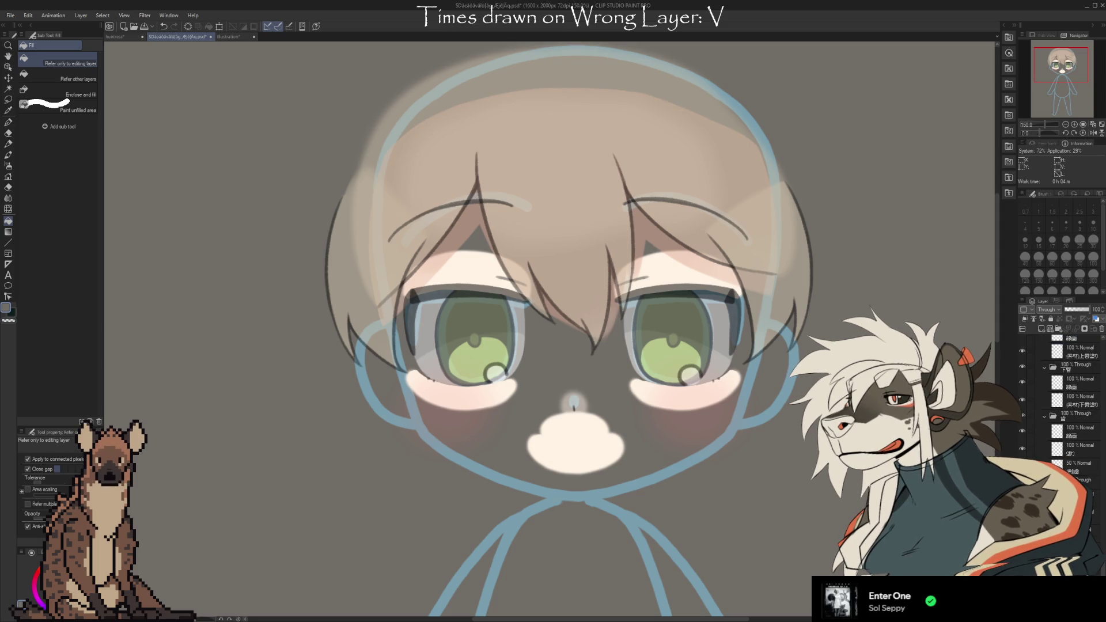
scroll(1072, 409, "down", 3)
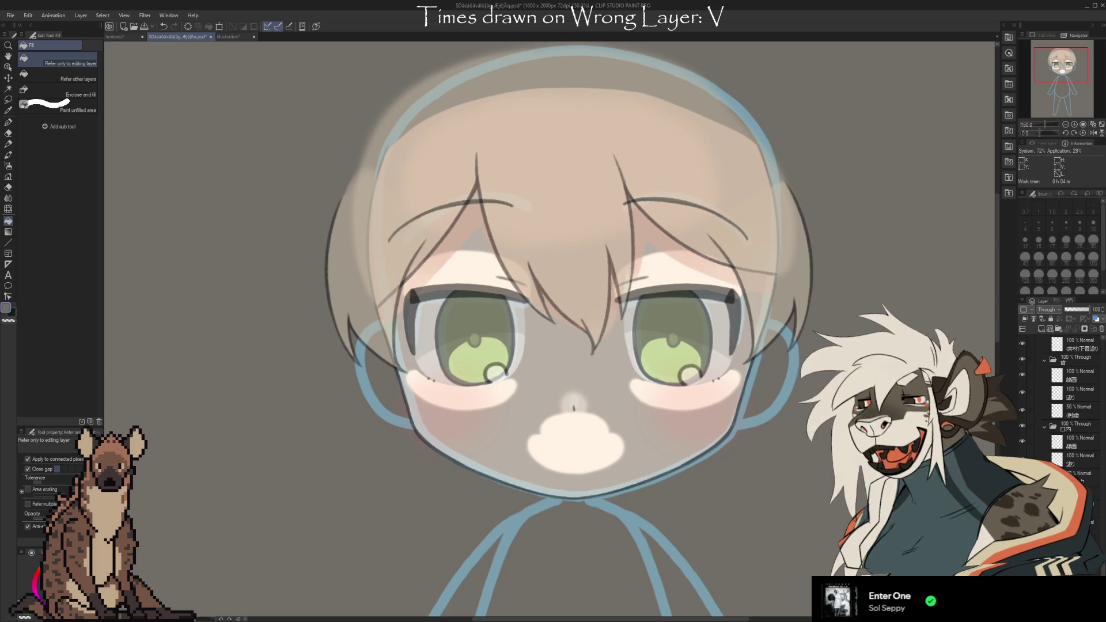
scroll(1066, 392, "down", 2)
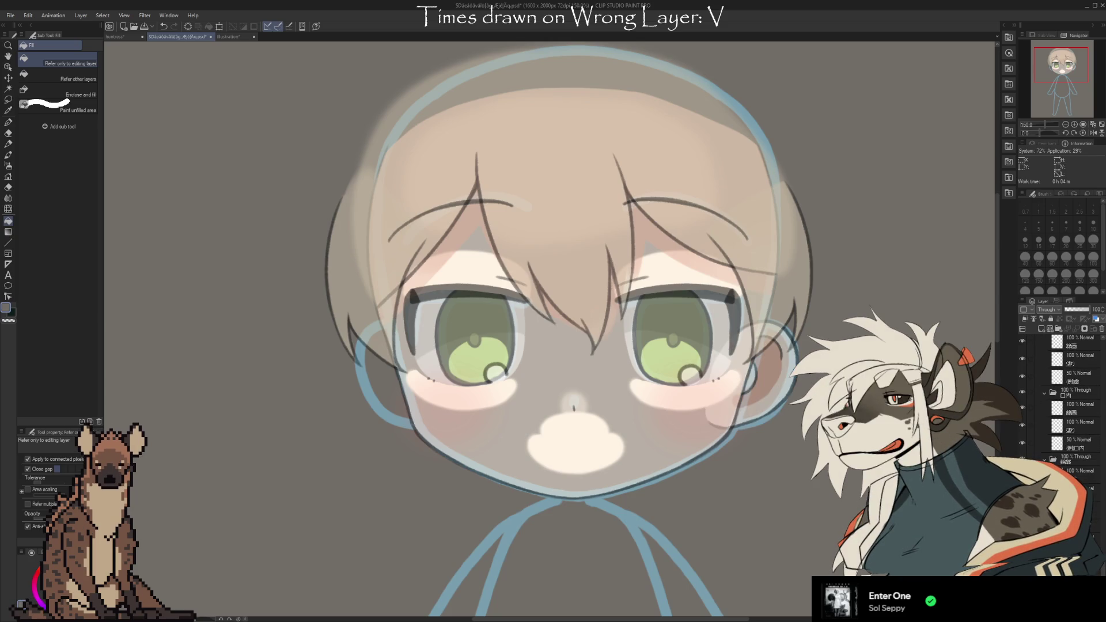
scroll(1072, 404, "down", 1)
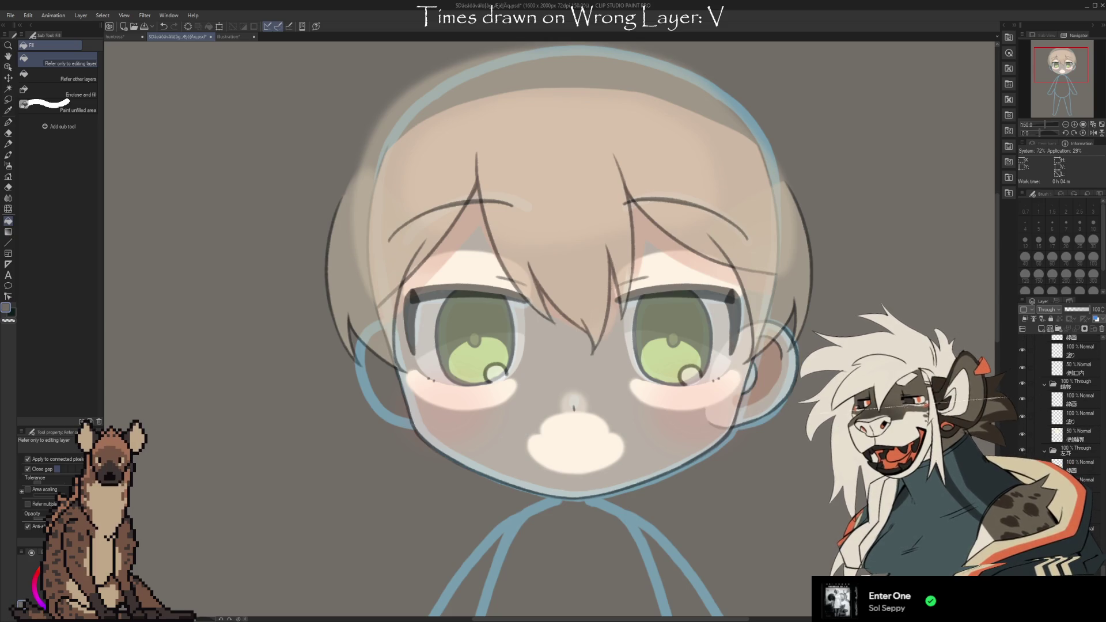
scroll(1066, 404, "down", 3)
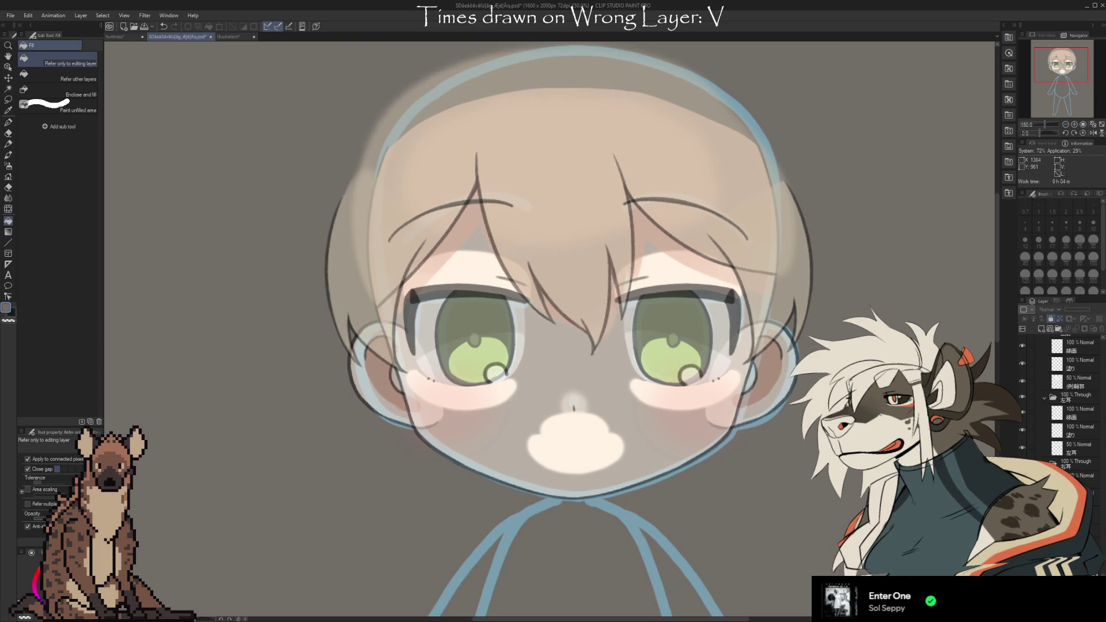
scroll(575, 324, "down", 5)
scroll(575, 323, "up", 4)
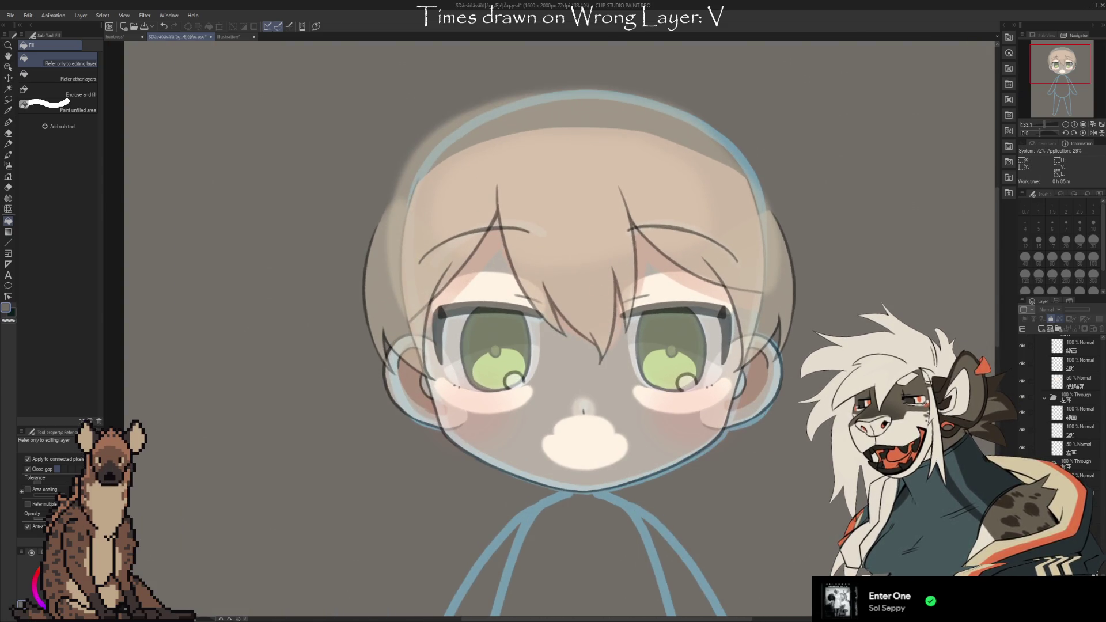
key("ctrl+z")
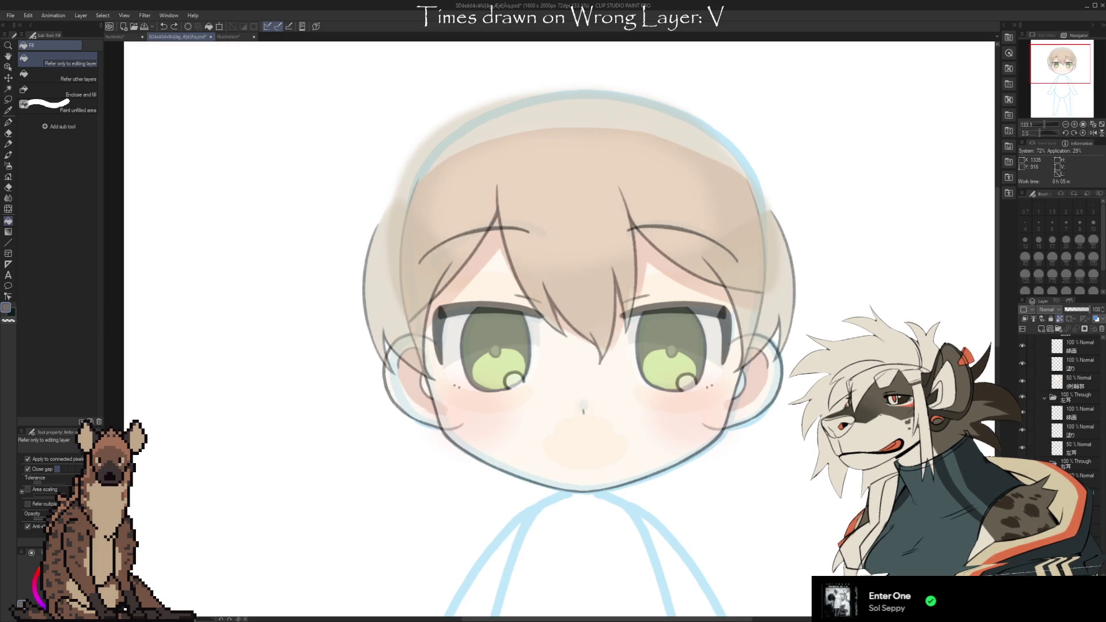
Undo the grey fill and step back further to reveal the chibi's clothing
key("ctrl+y")
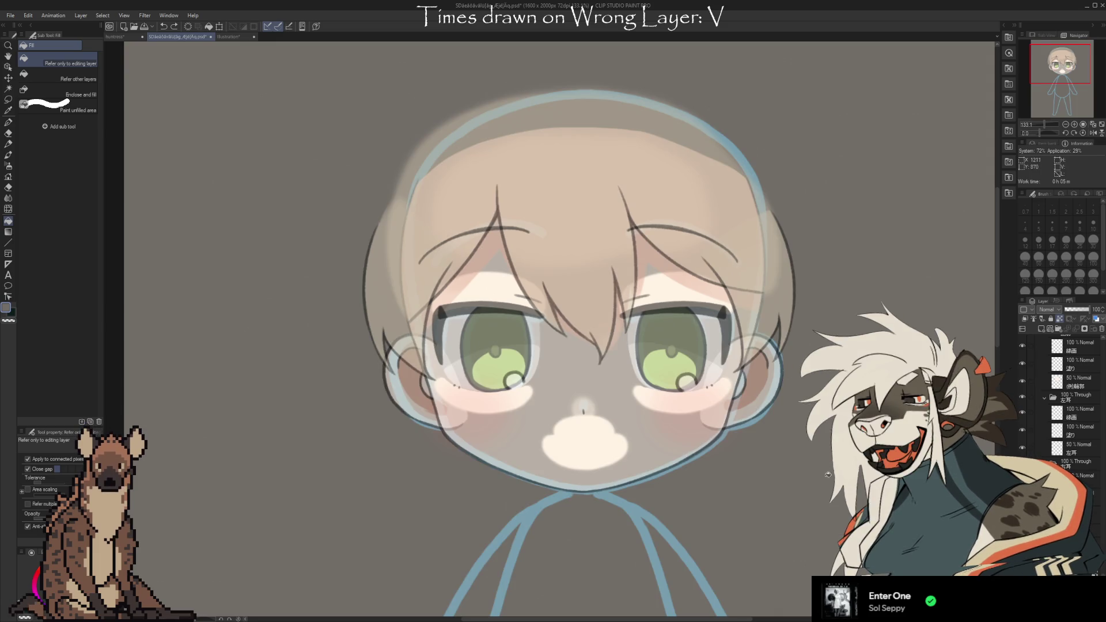
key("ctrl+z")
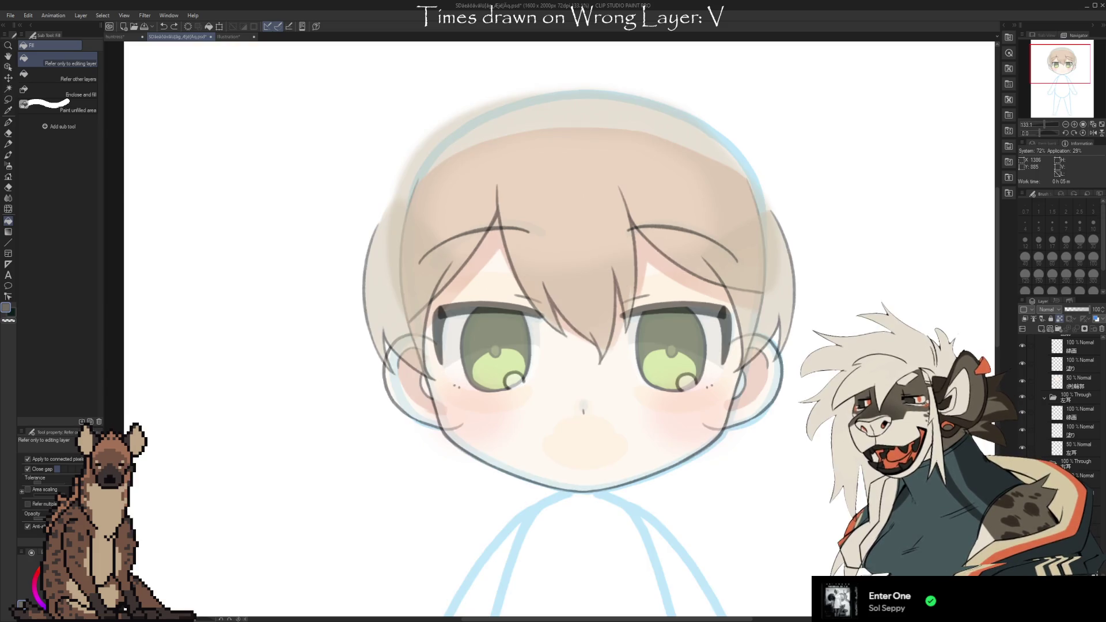
scroll(597, 369, "down", 2)
scroll(597, 368, "down", 2)
scroll(597, 369, "up", 5)
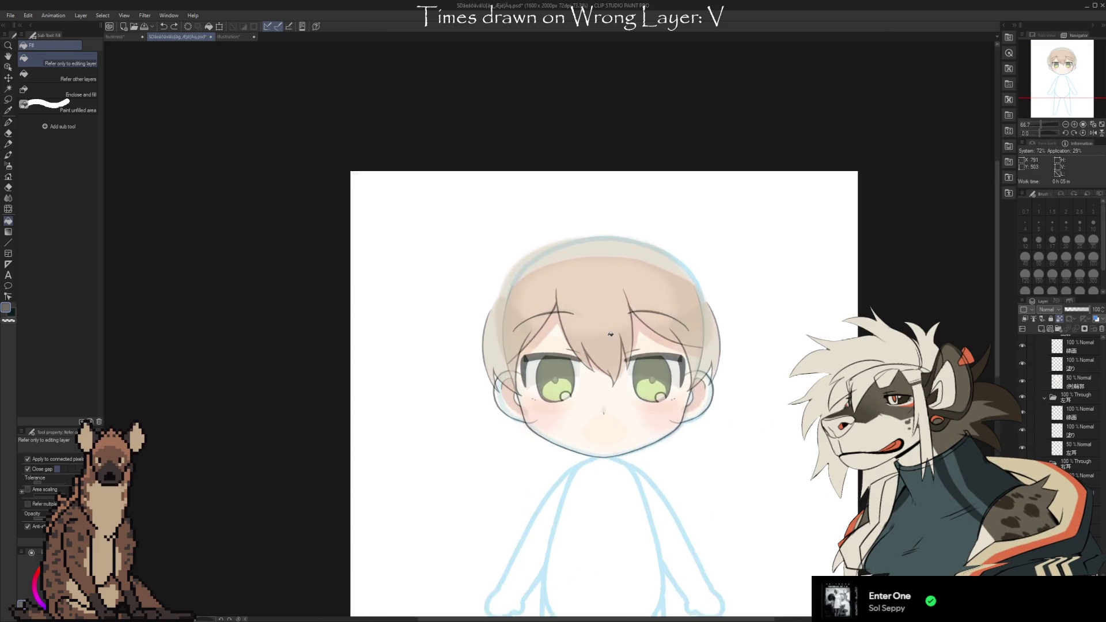
scroll(563, 603, "down", 1)
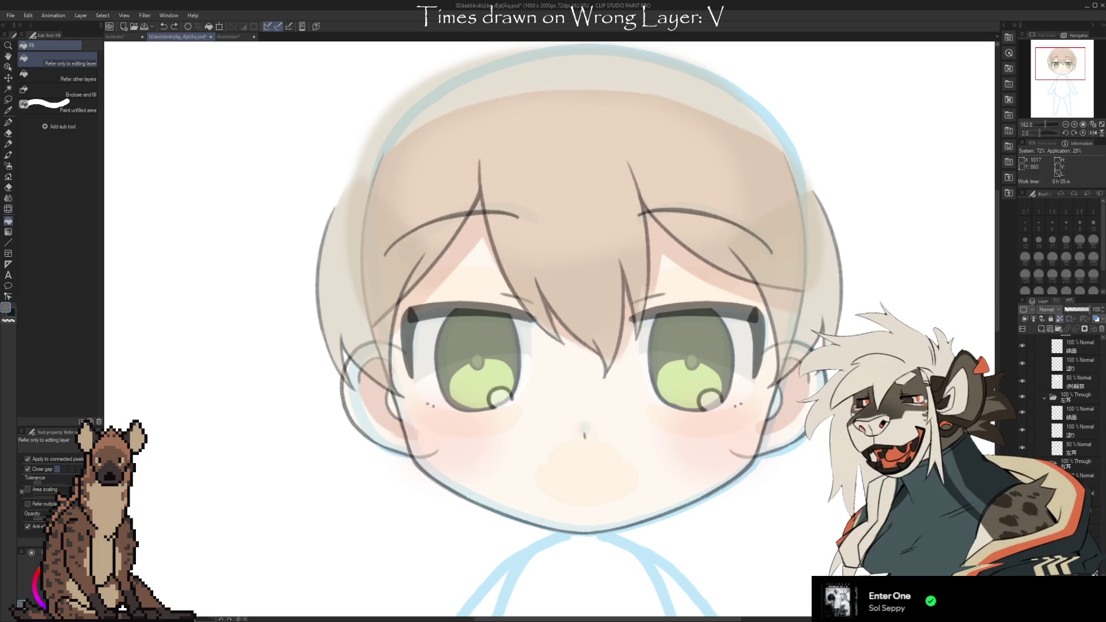
key("ctrl+z")
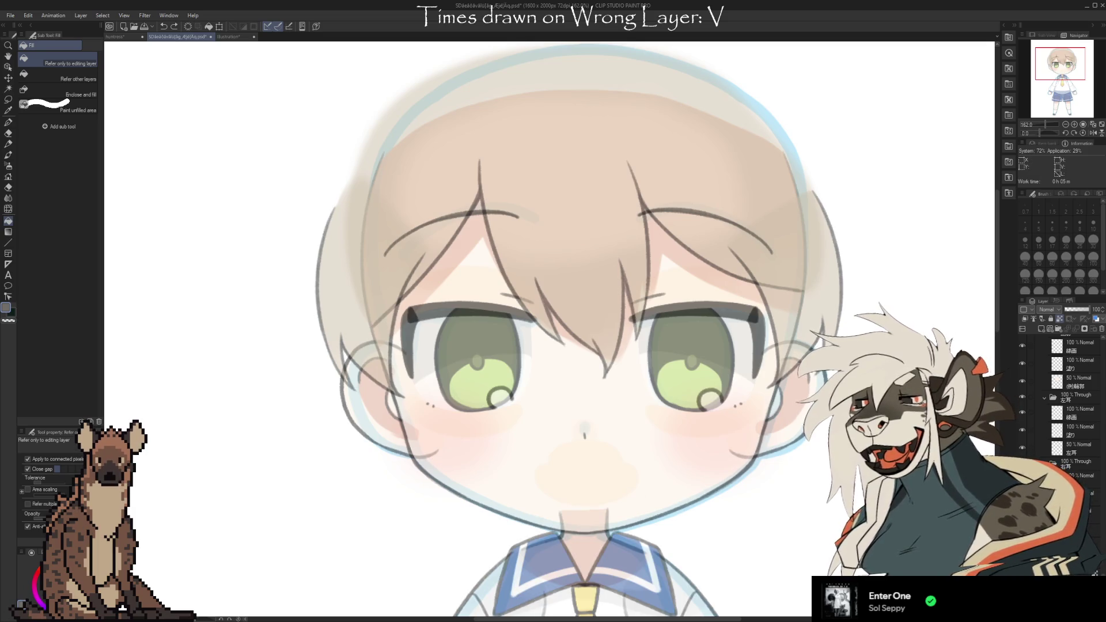
Inspect the 例左横髪 and other hair layers by selecting them and toggling their visibility
scroll(1071, 404, "down", 5)
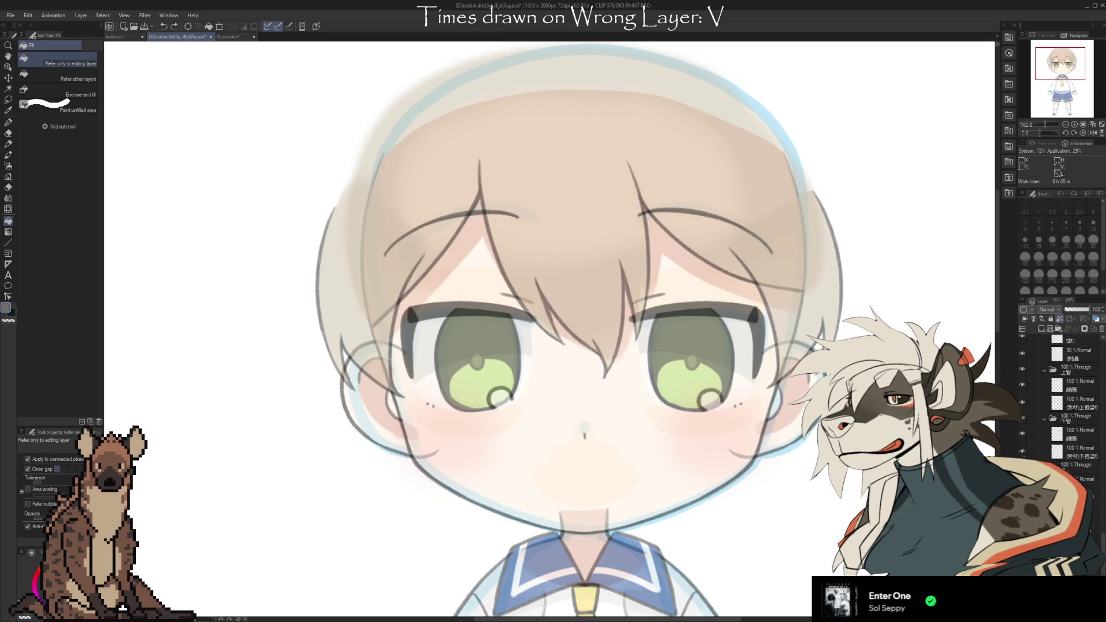
scroll(1071, 403, "down", 8)
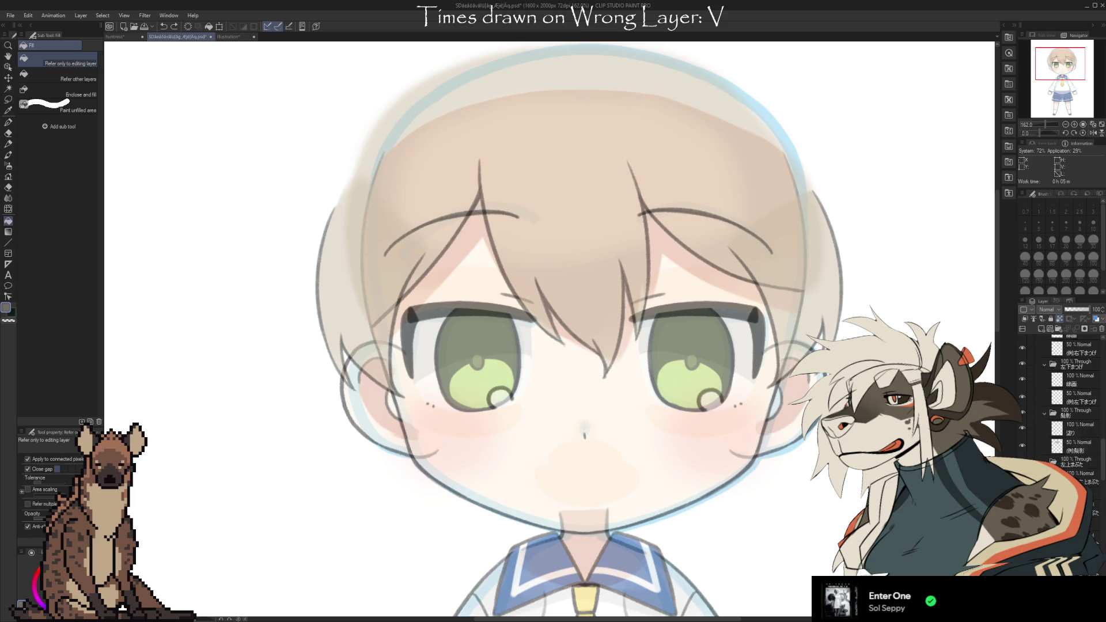
scroll(1065, 468, "down", 6)
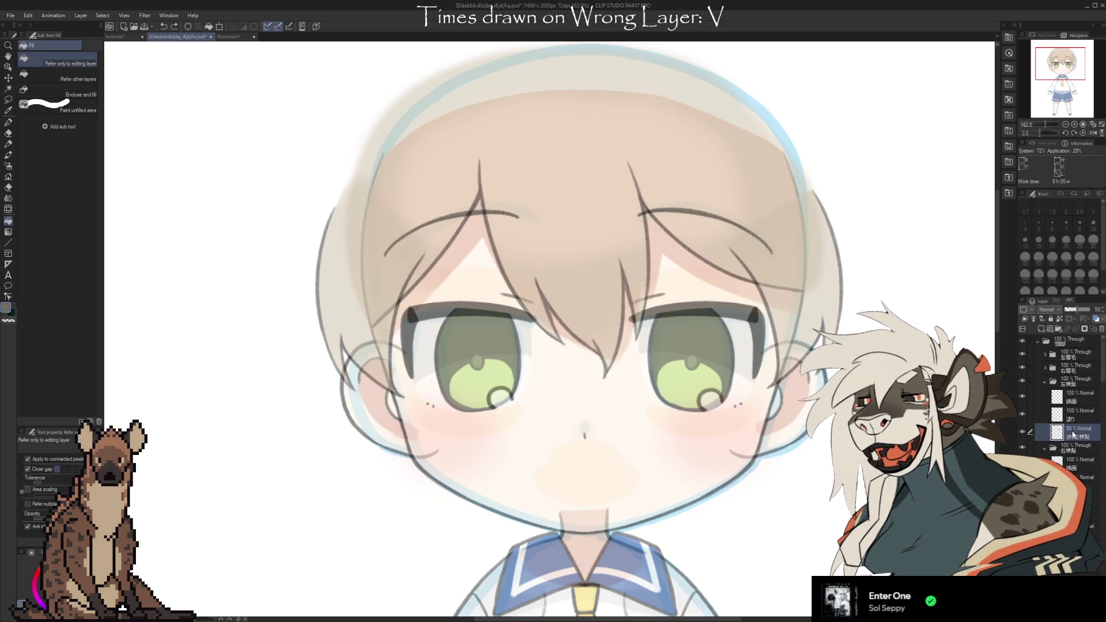
left_click(1066, 432)
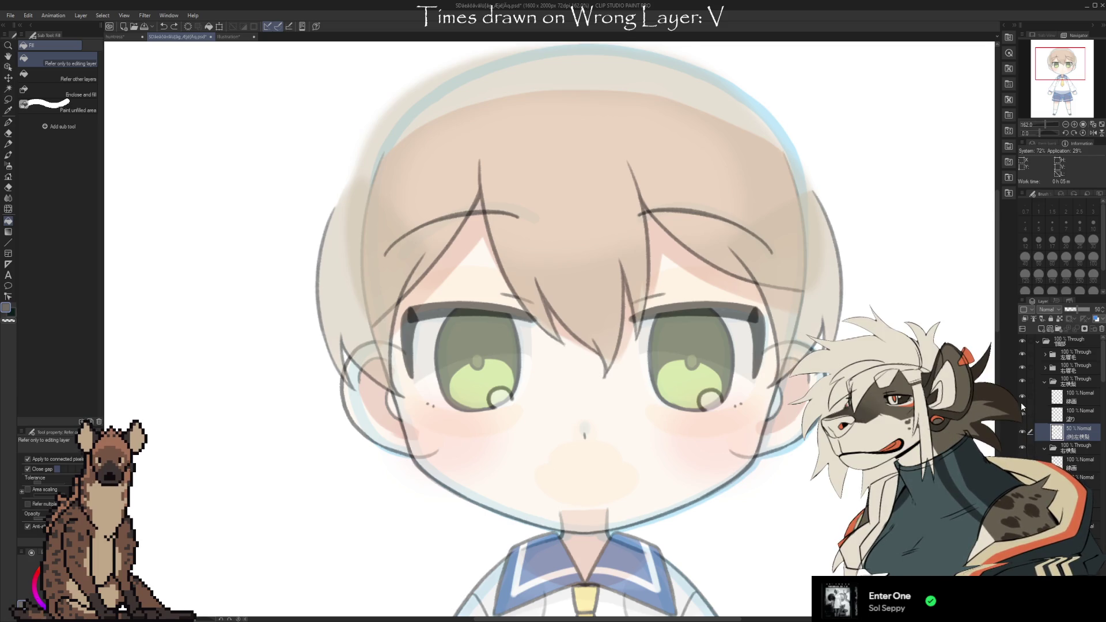
left_click(1023, 417)
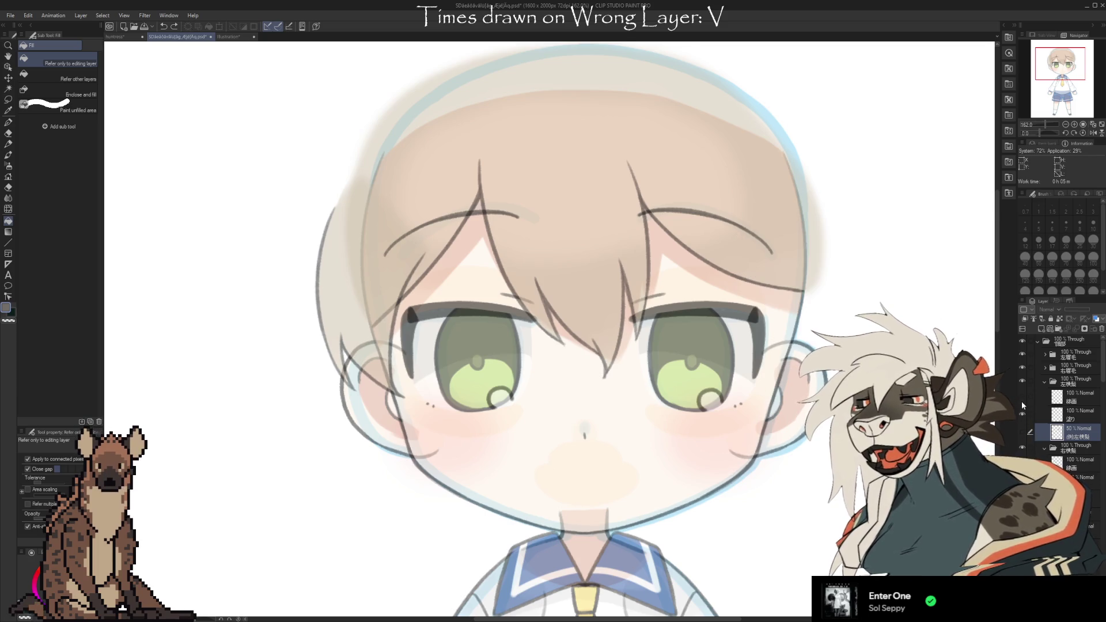
left_click(1083, 416)
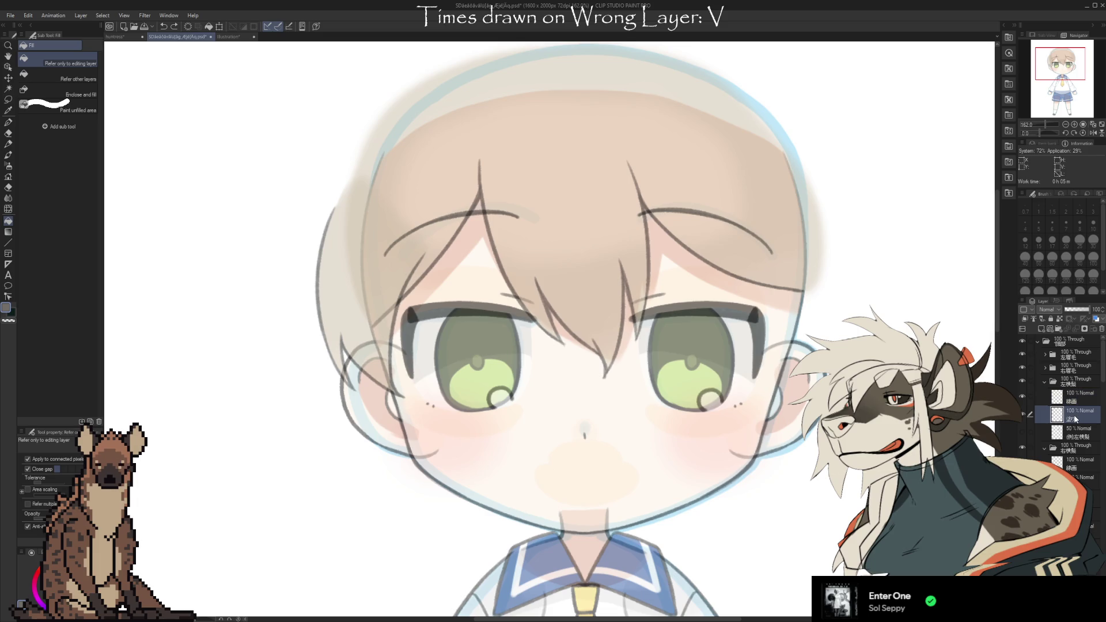
left_click(1076, 431)
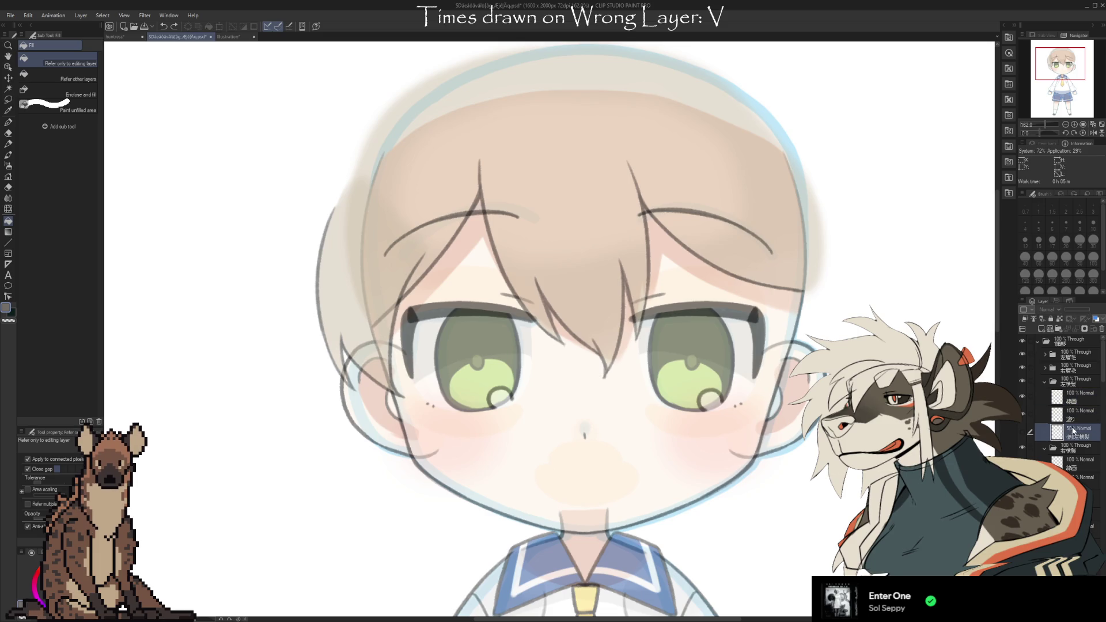
left_click(1022, 432)
left_click(1021, 432)
left_click(1022, 432)
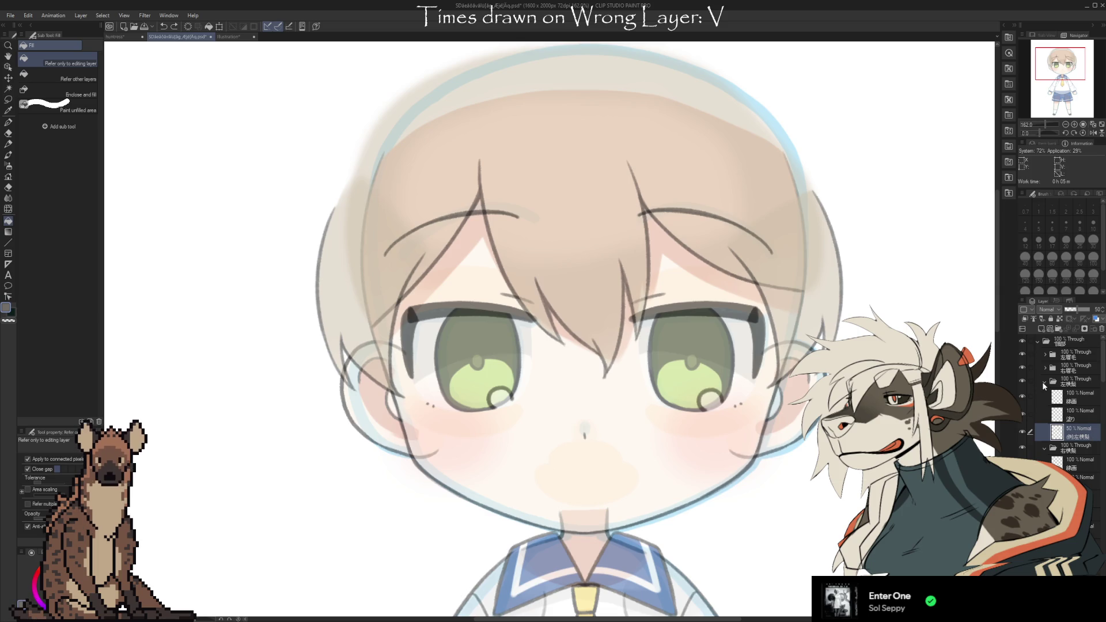
Toggle the 右眉毛 eyebrow layer off and on, then select the 頭部 folder and 線画 line art layer
left_click(1022, 368)
left_click(1022, 367)
left_click(1071, 341)
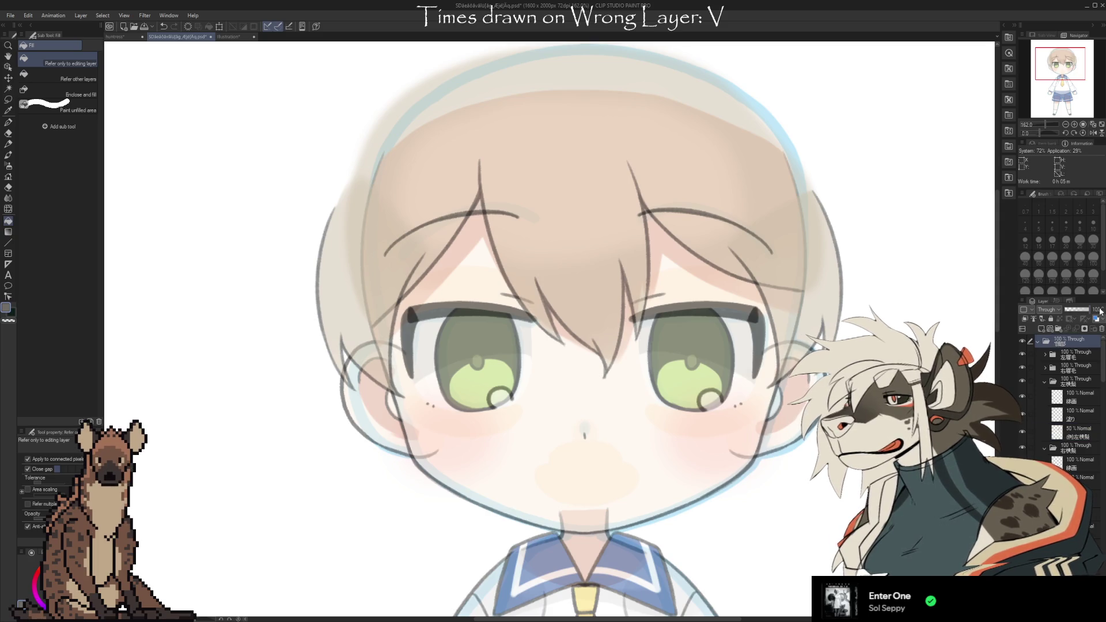
left_click(1072, 397)
scroll(1042, 393, "down", 2)
scroll(570, 247, "down", 3)
scroll(571, 247, "up", 2)
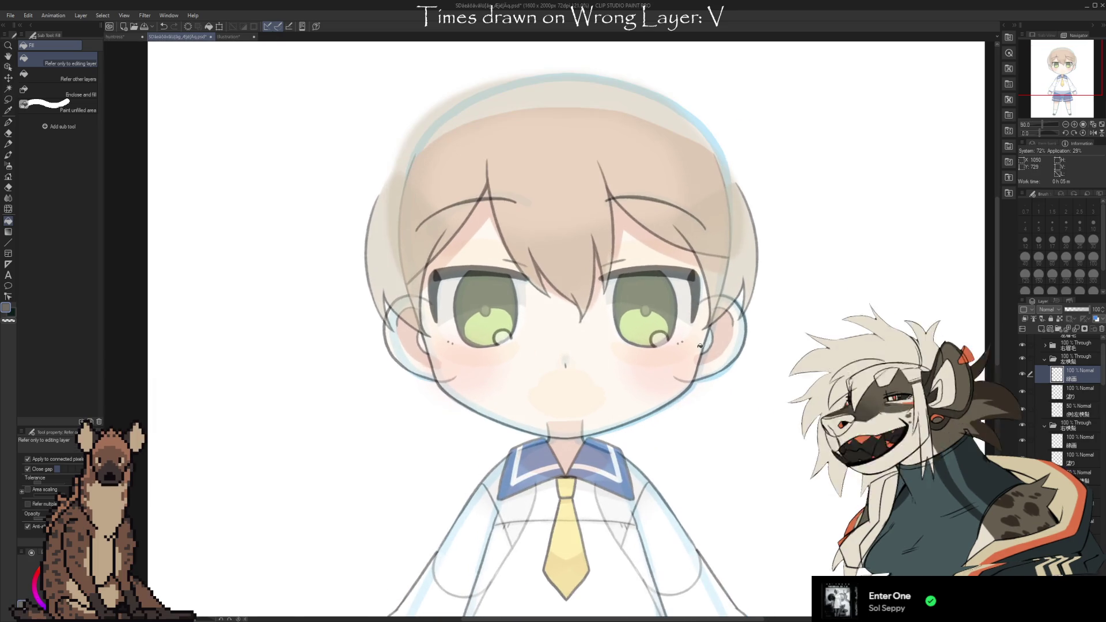
scroll(562, 244, "up", 2)
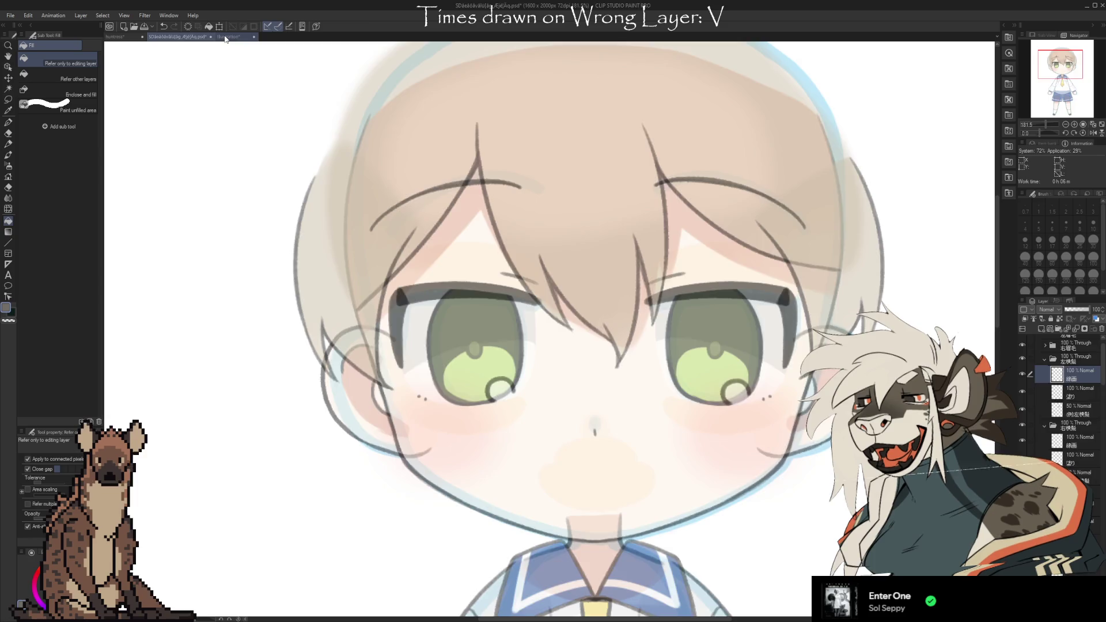
Switch to the jackal sketch with Ctrl+Tab, zoom around its face, then return to the chibi template
key("ctrl+Tab")
scroll(570, 314, "down", 4)
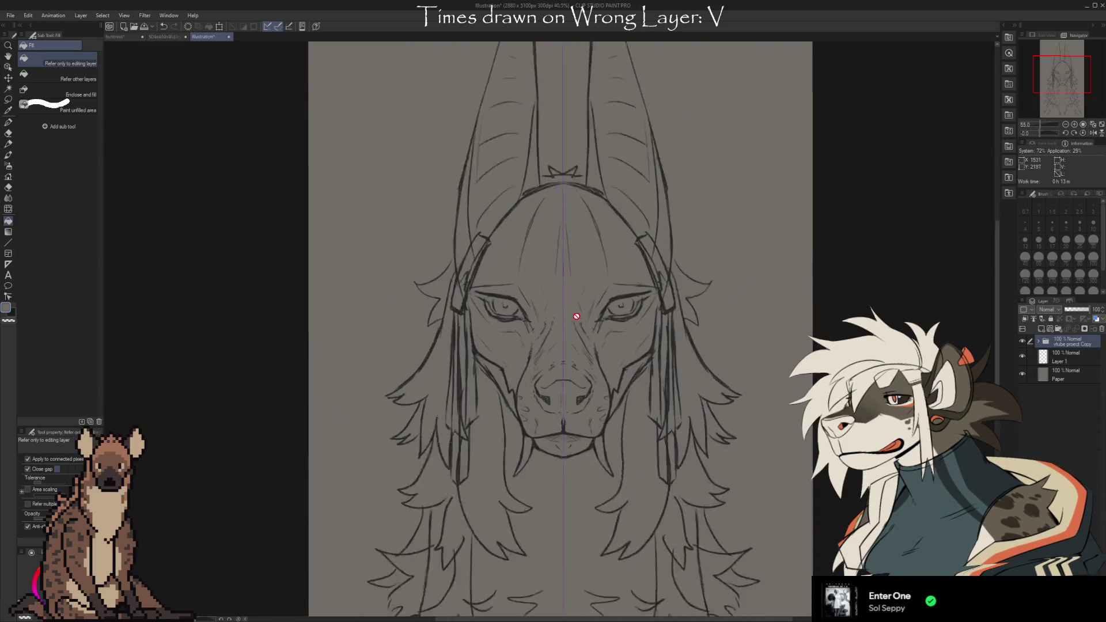
scroll(544, 239, "up", 6)
scroll(585, 347, "up", 2)
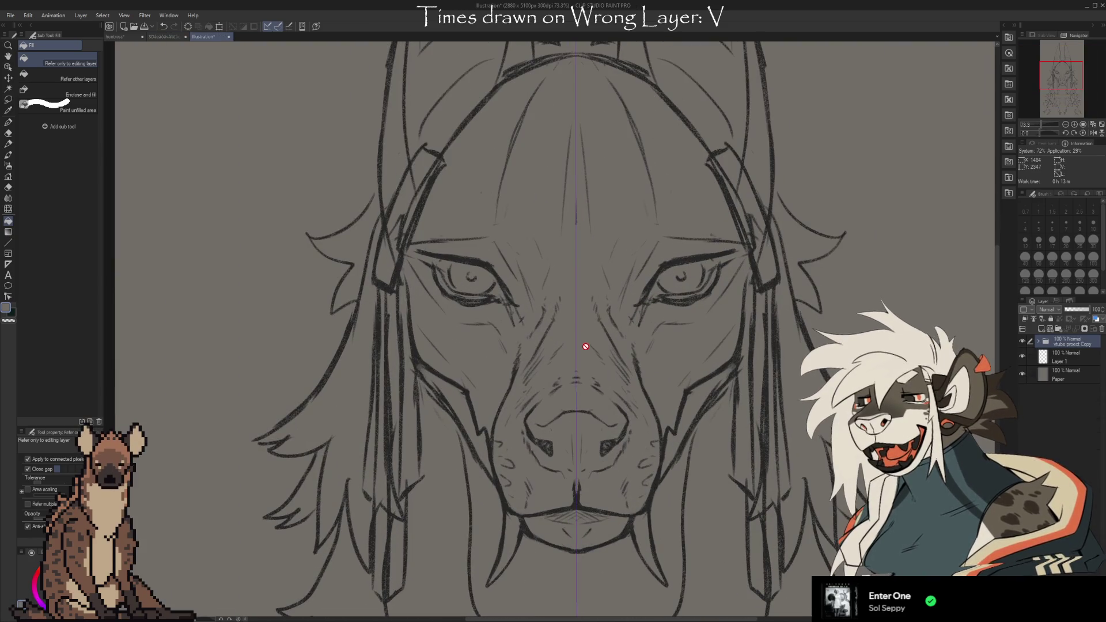
scroll(567, 360, "down", 1)
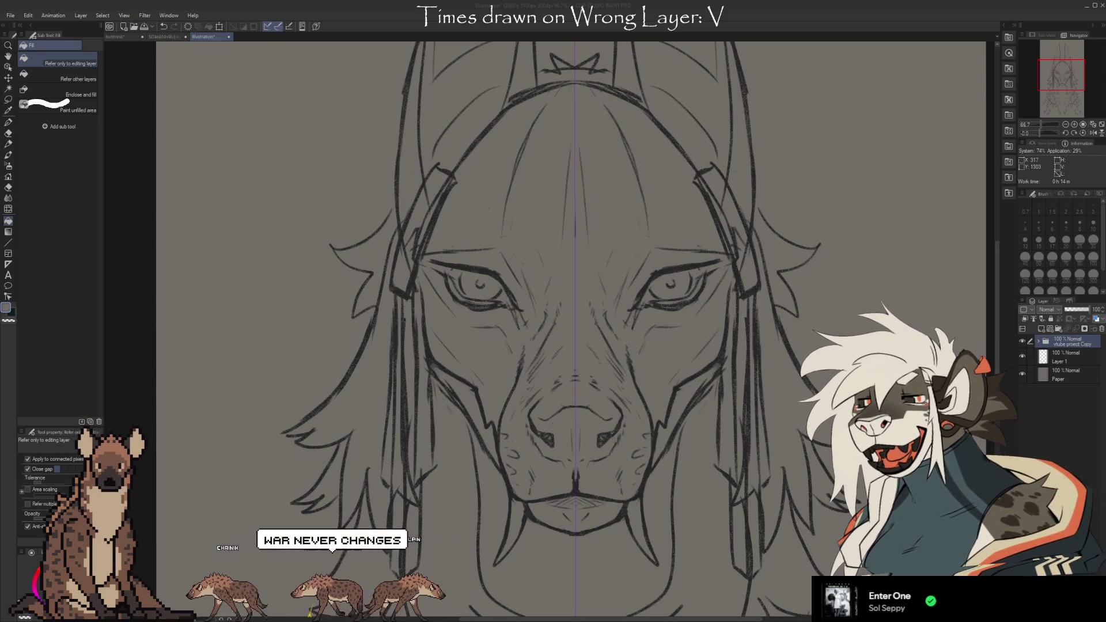
left_click(175, 36)
Select the 塗り layer under the line art and close the chibi template with Ctrl+W
scroll(382, 152, "down", 2)
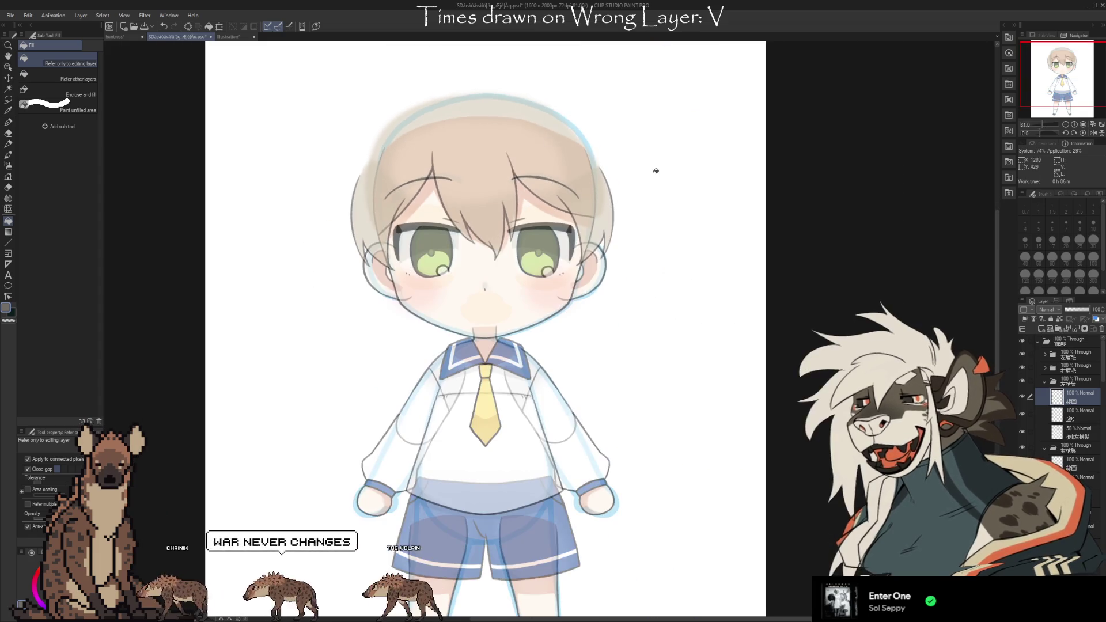
scroll(1074, 391, "down", 1)
left_click(1079, 393)
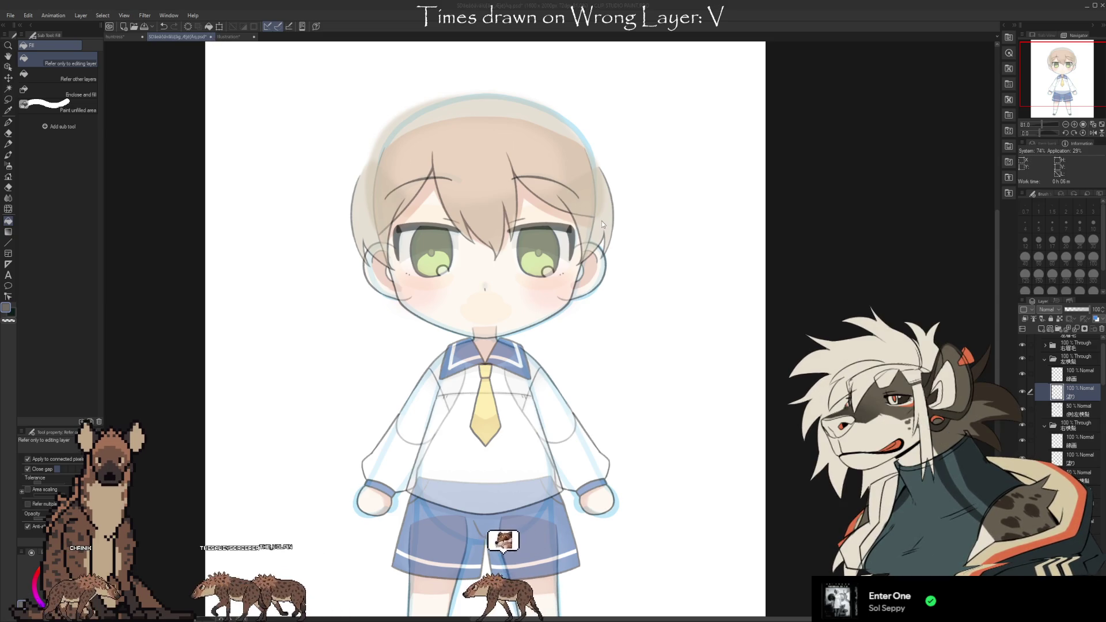
key("ctrl+w")
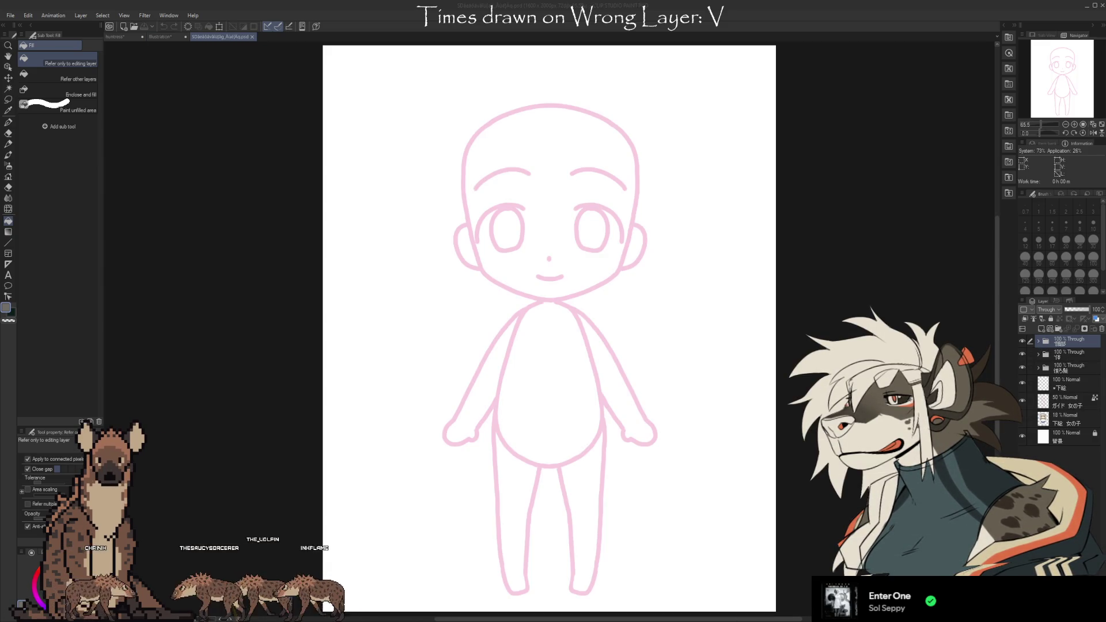
Expand the top layer folder and peek into a sub-folder's two layers
left_click(1038, 342)
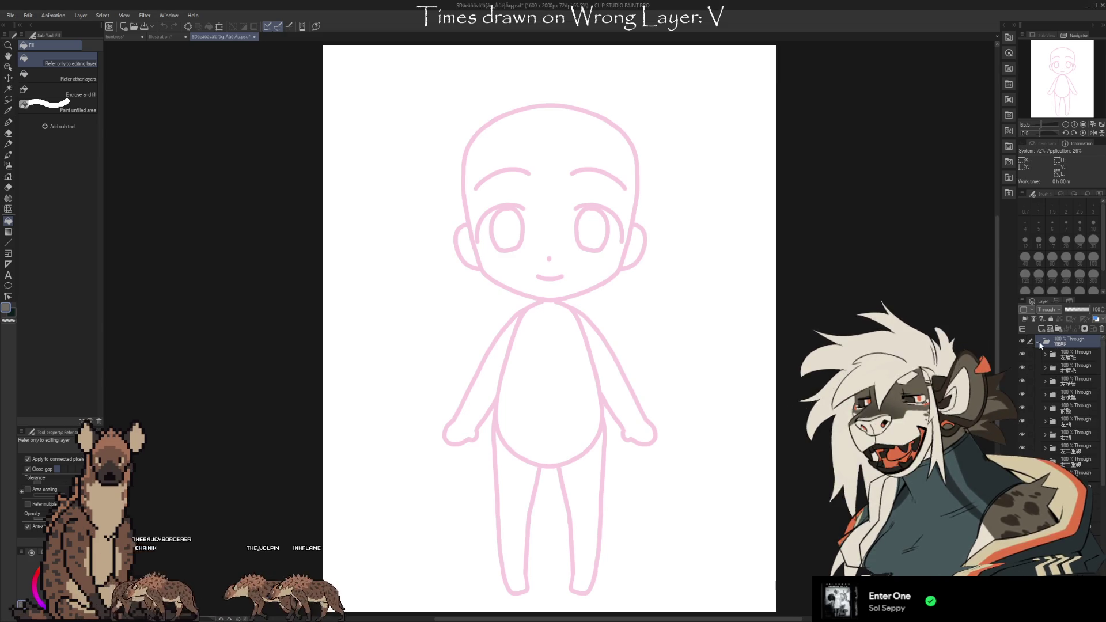
scroll(1055, 402, "down", 2)
left_click(1045, 403)
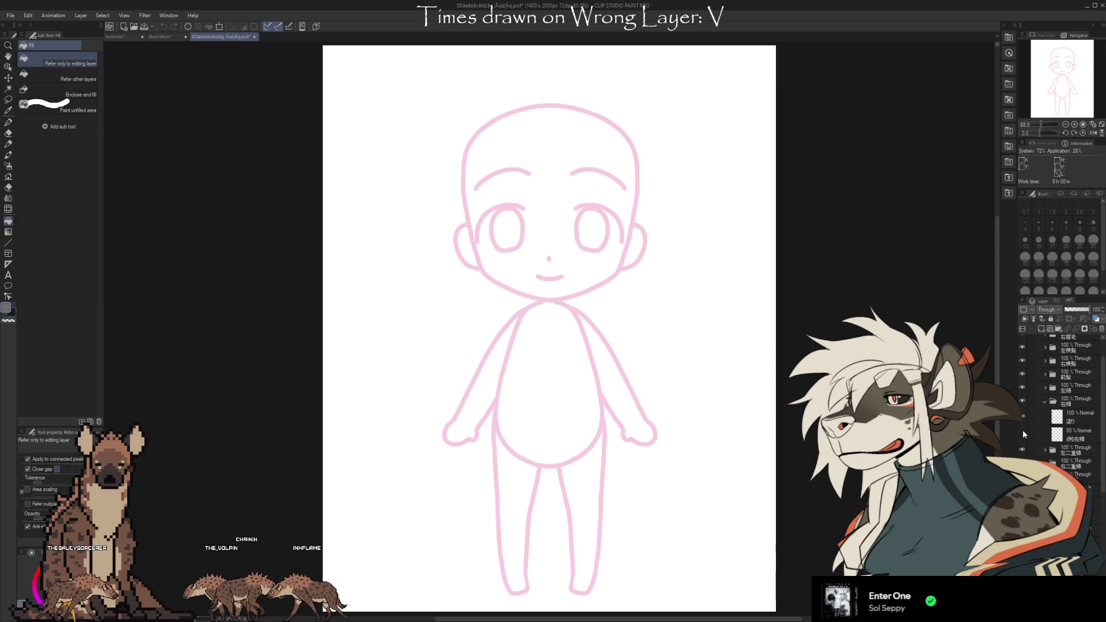
left_click(1045, 402)
scroll(1046, 434, "down", 2)
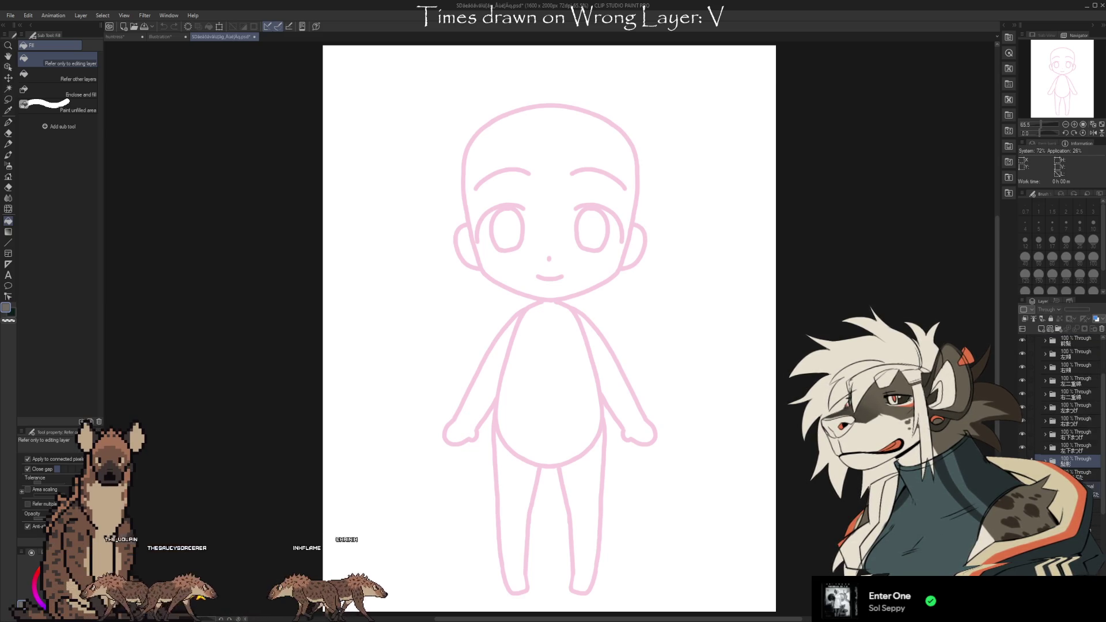
Undo the beige stroke over the right eyebrow and close the pink chibi base
key("ctrl+z")
key("ctrl+y")
key("ctrl+z")
key("ctrl+z")
key("ctrl+y")
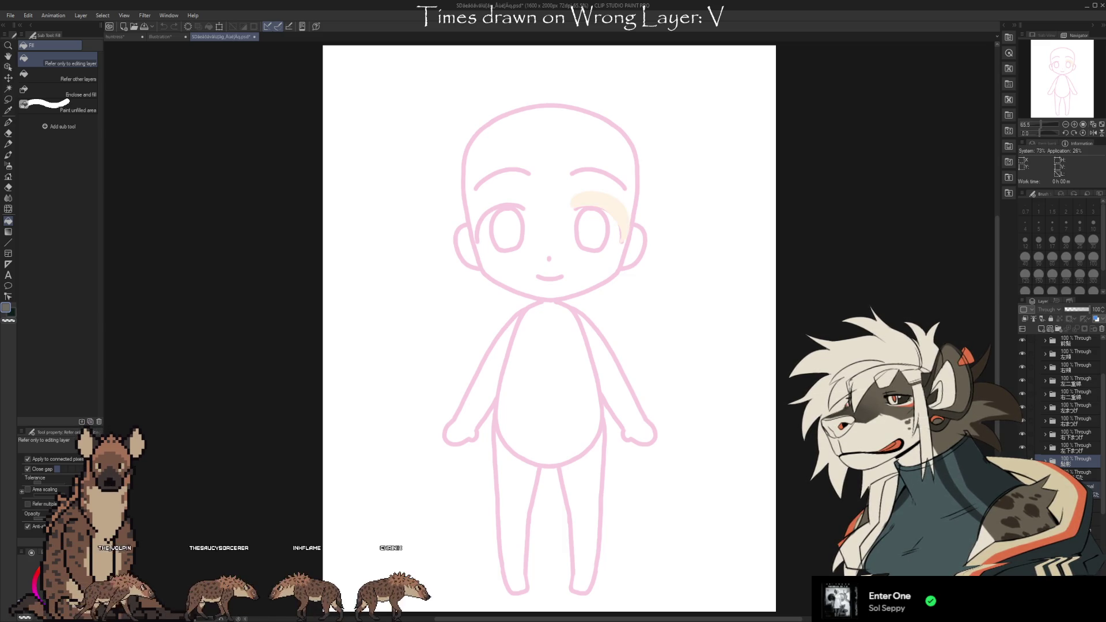
key("ctrl+z")
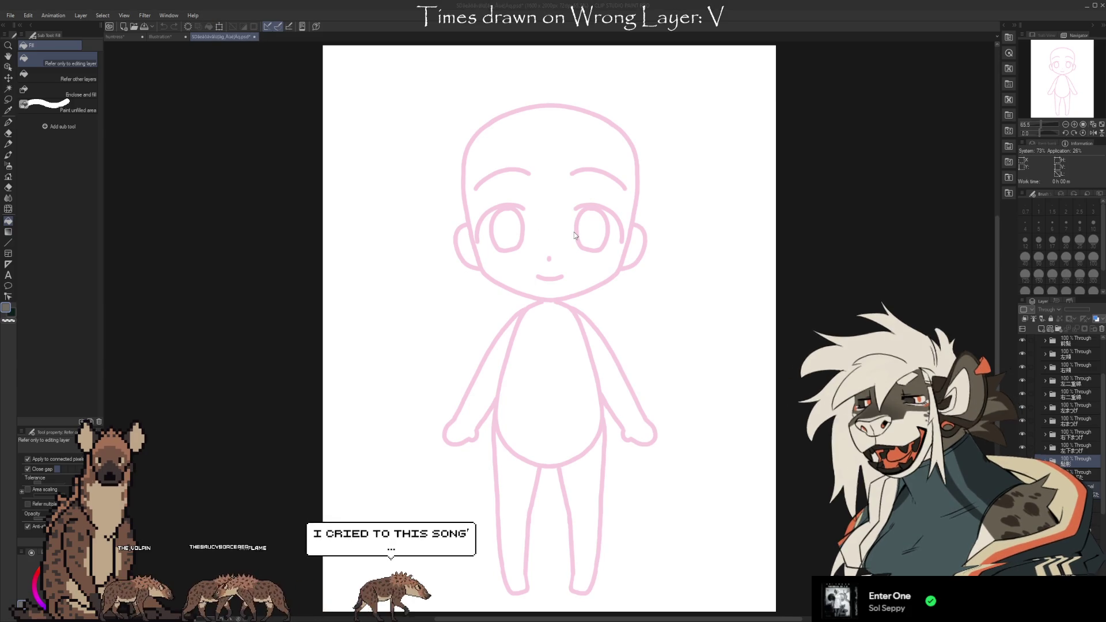
key("ctrl+w")
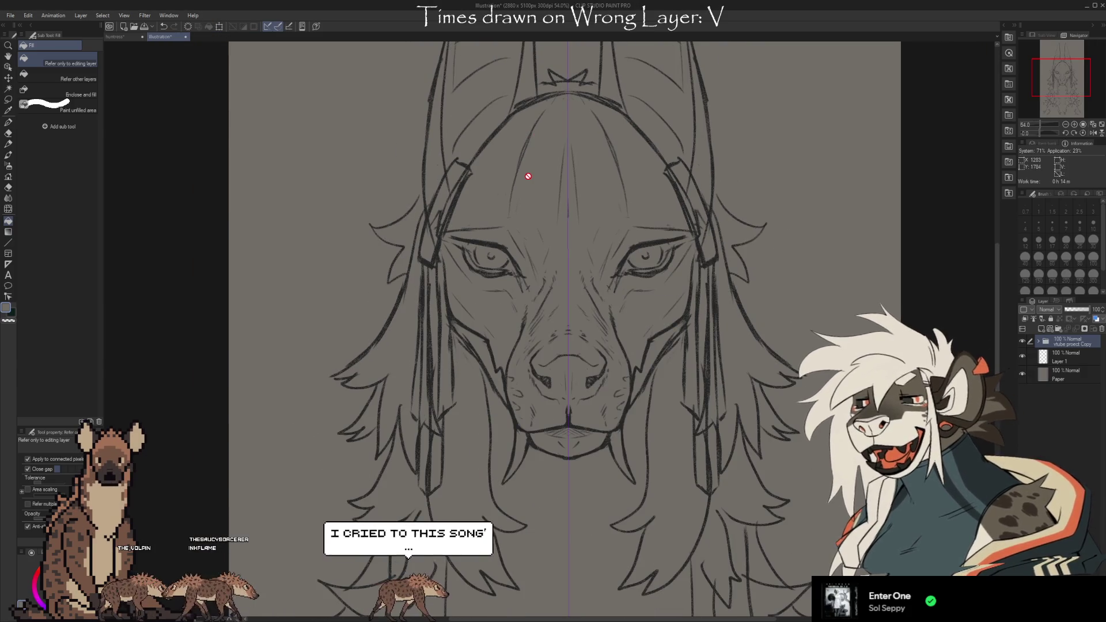
scroll(530, 190, "down", 3)
scroll(537, 224, "up", 3)
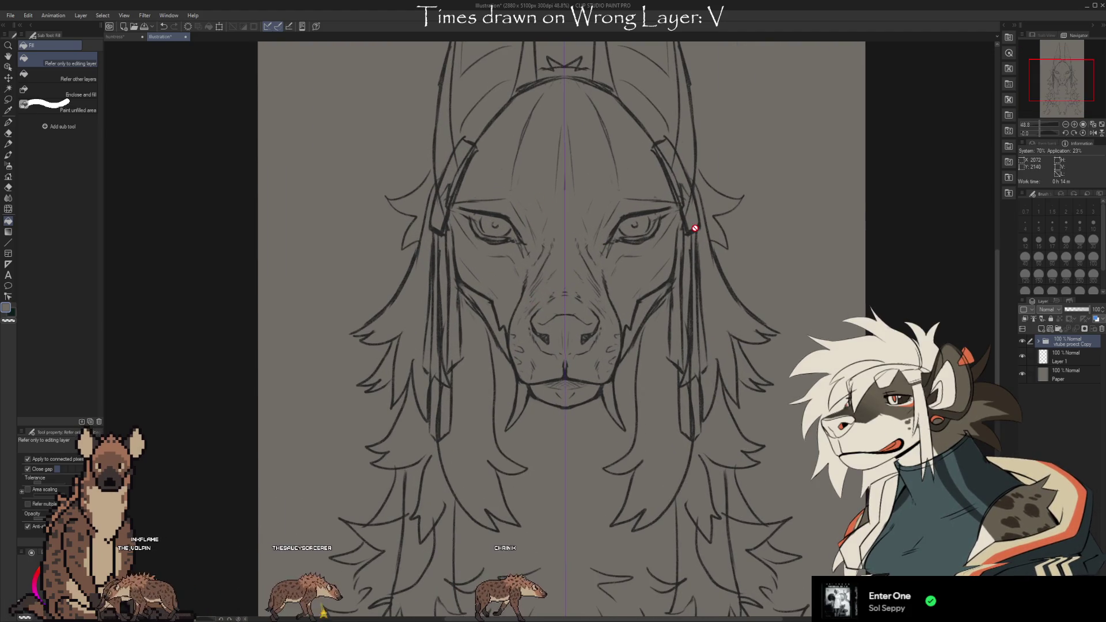
scroll(694, 224, "up", 1)
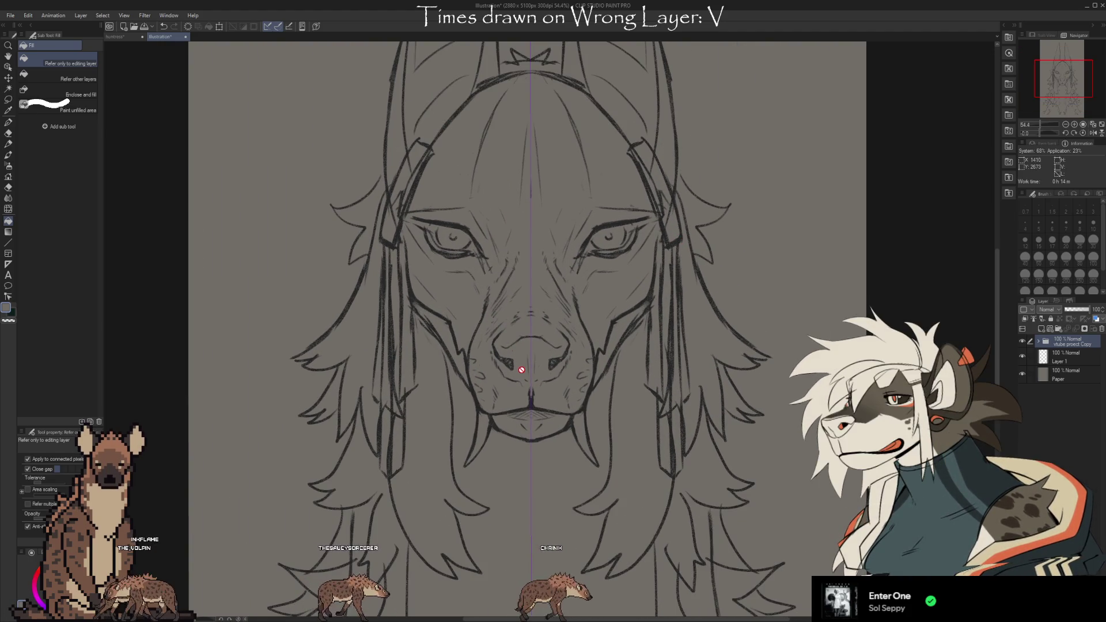
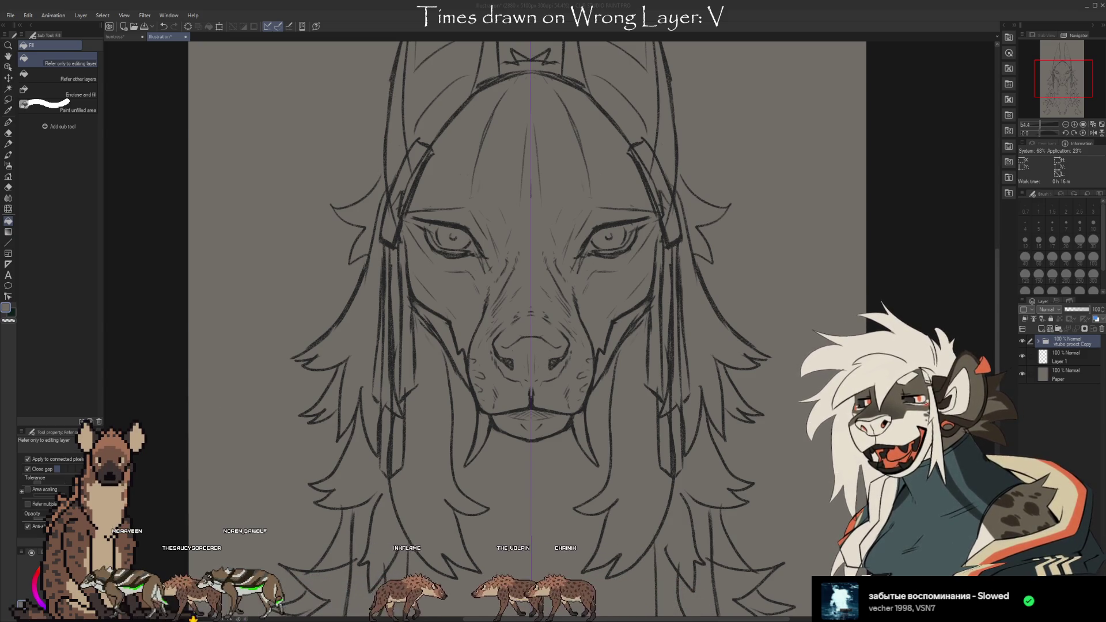
Expand the layer folder, compare Layer 485 Copy on and off, then delete it
left_click(1039, 341)
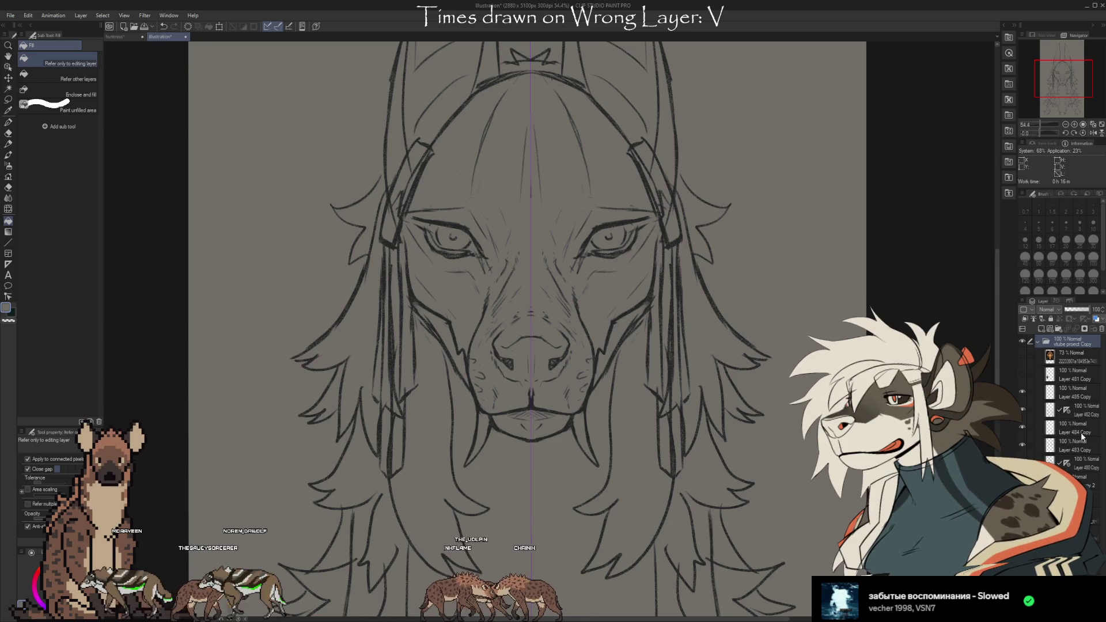
left_click(1026, 394)
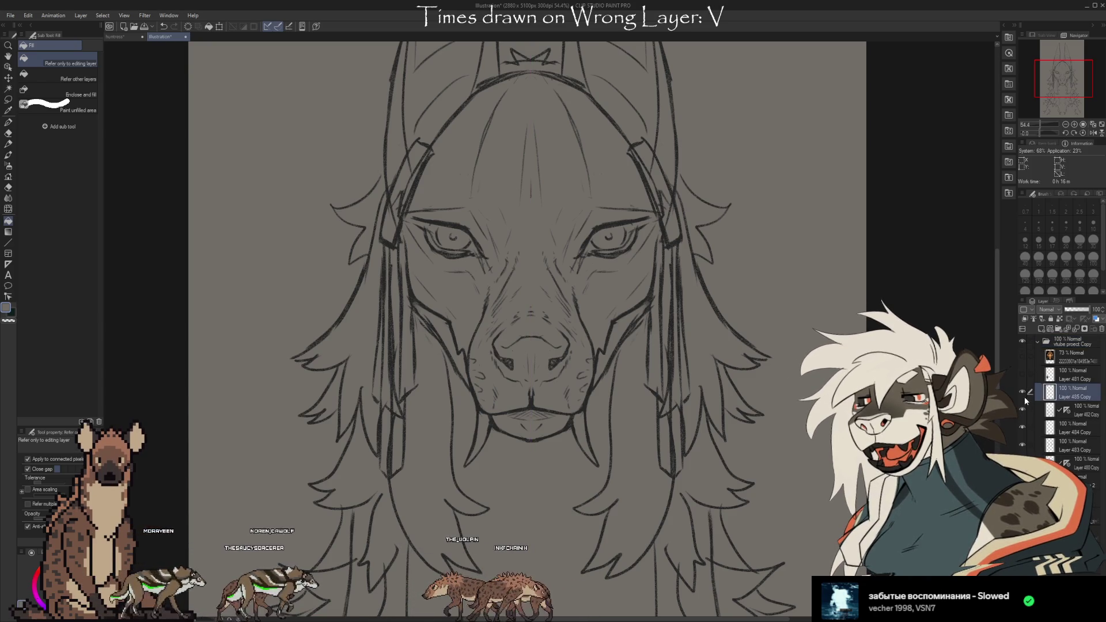
left_click(1024, 390)
scroll(622, 390, "down", 3)
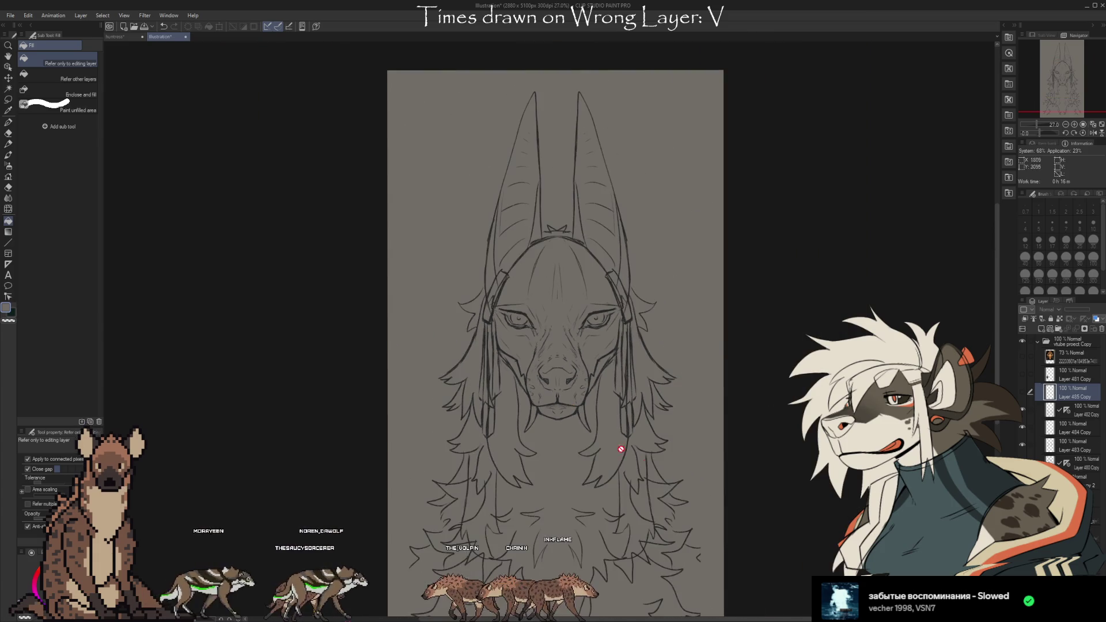
left_click(1023, 393)
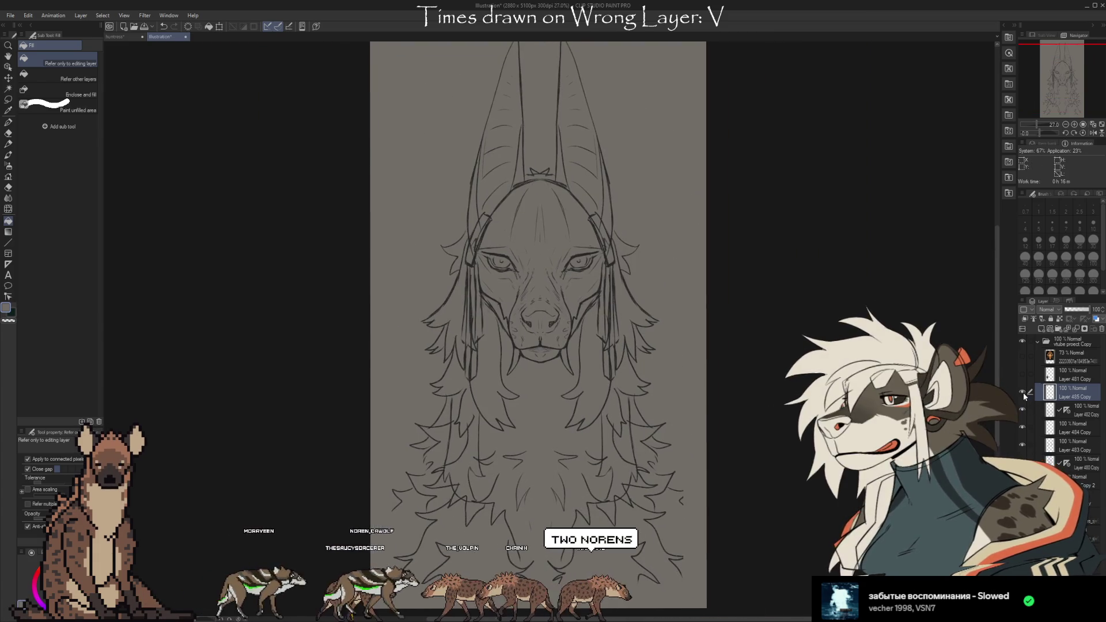
left_click(1102, 329)
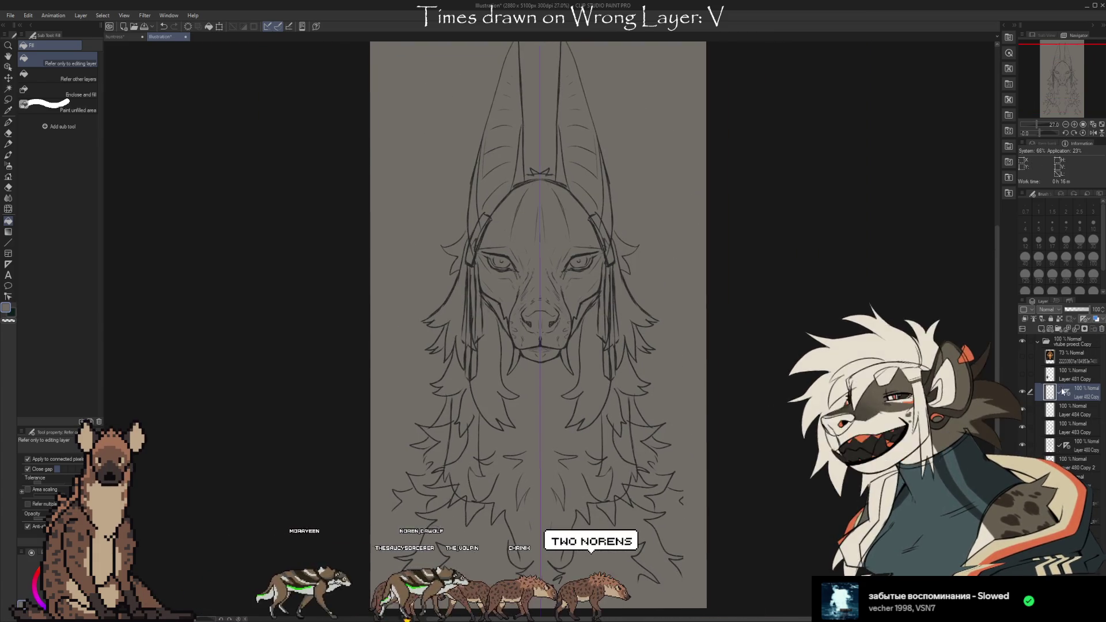
Compare Layer 482 Copy's mane lines on and off, leave them visible, and add a new empty layer
left_click(1023, 390)
left_click(1023, 390)
left_click(1023, 392)
left_click(1022, 392)
left_click(1022, 391)
left_click(1021, 392)
left_click(1021, 392)
left_click(1020, 393)
left_click(1020, 392)
left_click(1020, 392)
left_click(1019, 392)
left_click(1019, 392)
scroll(605, 336, "up", 3)
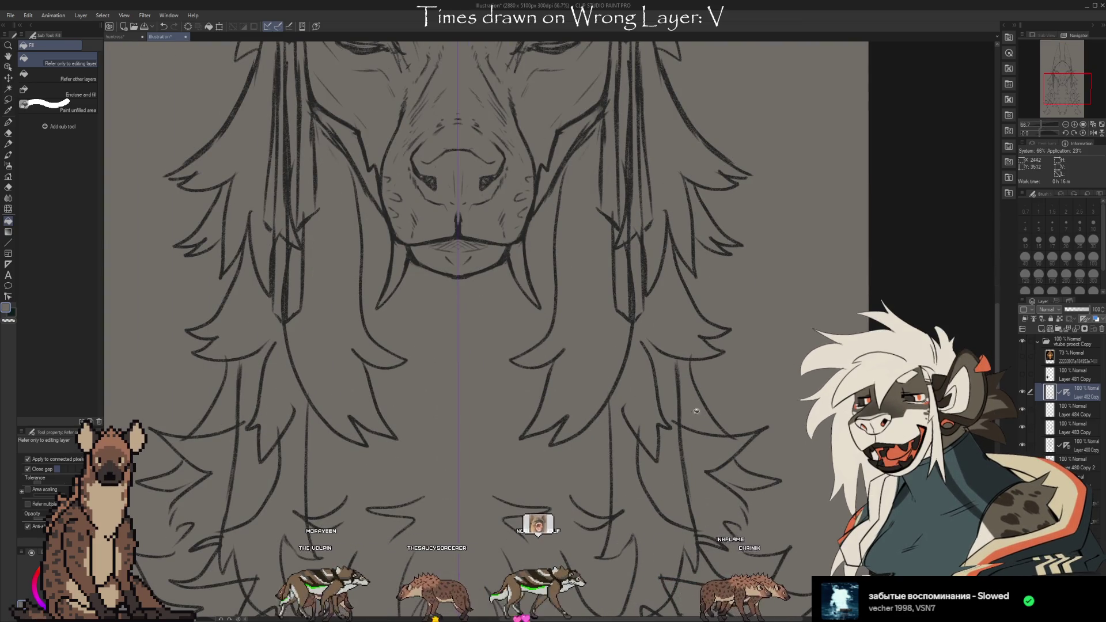
scroll(749, 478, "down", 2)
scroll(735, 508, "down", 1)
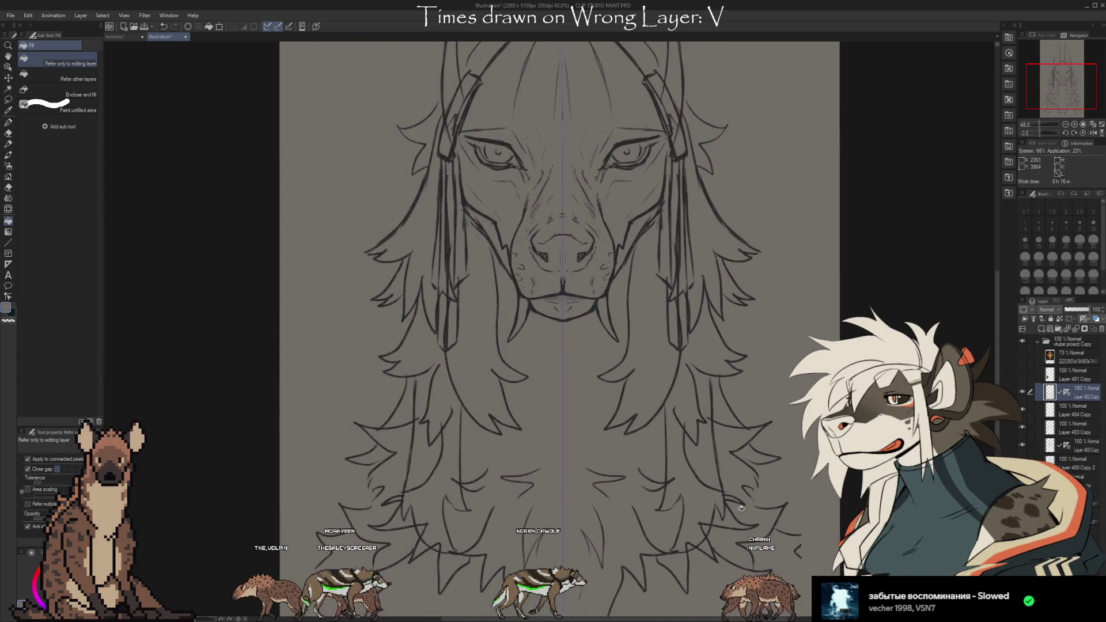
key("ctrl+shift+n")
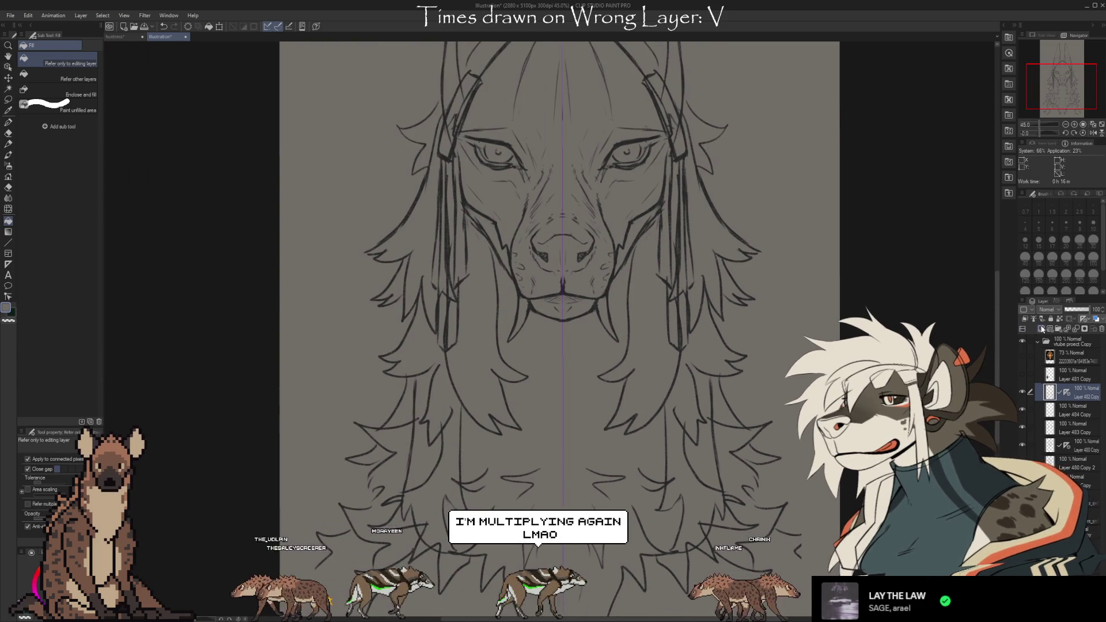
Paint a long red hair strand beside the muzzle, with a thinner strand lower down
key("x")
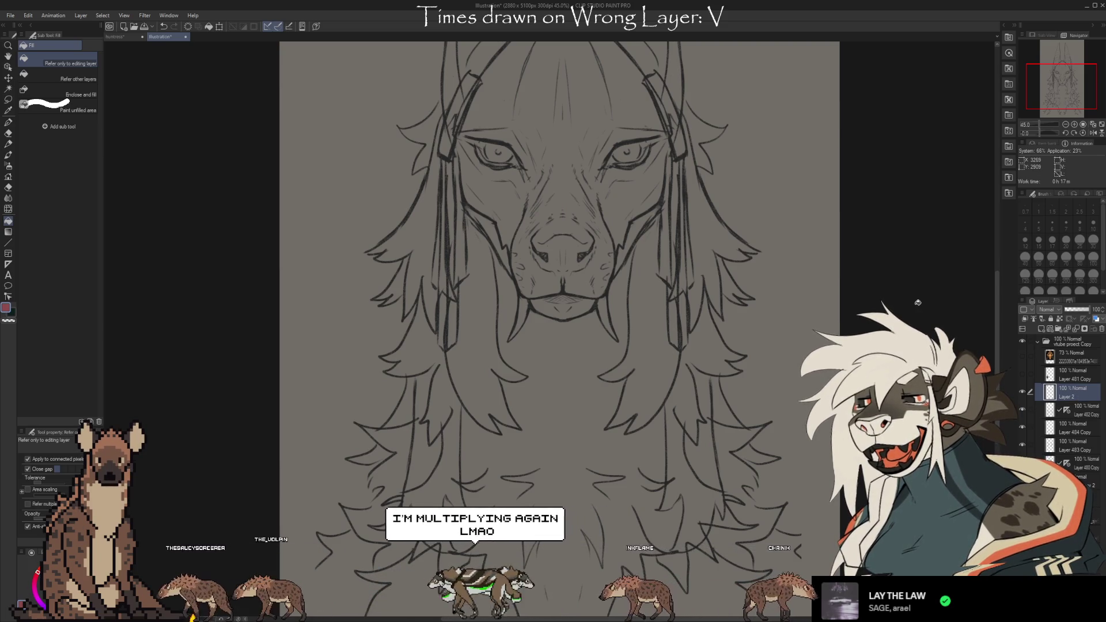
key("b")
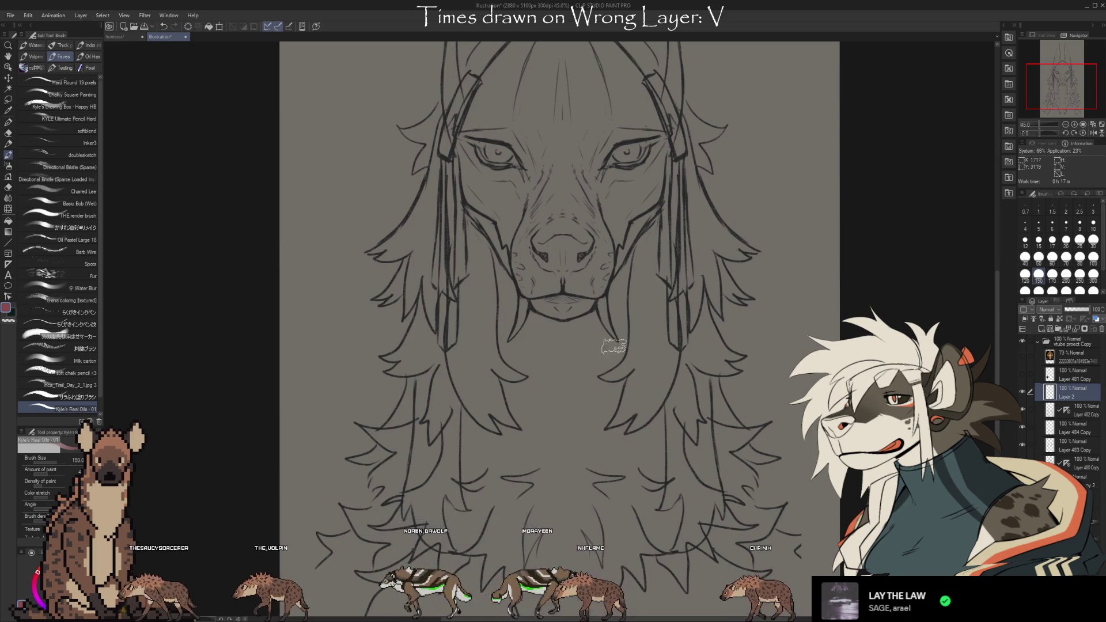
mouse_move(610, 376)
left_mouse_down()
mouse_move(648, 248)
mouse_move(646, 363)
mouse_move(622, 433)
mouse_move(671, 325)
mouse_move(660, 190)
mouse_move(651, 352)
left_mouse_up()
mouse_move(645, 195)
left_mouse_down()
mouse_move(641, 291)
mouse_move(662, 369)
mouse_move(632, 367)
left_mouse_up()
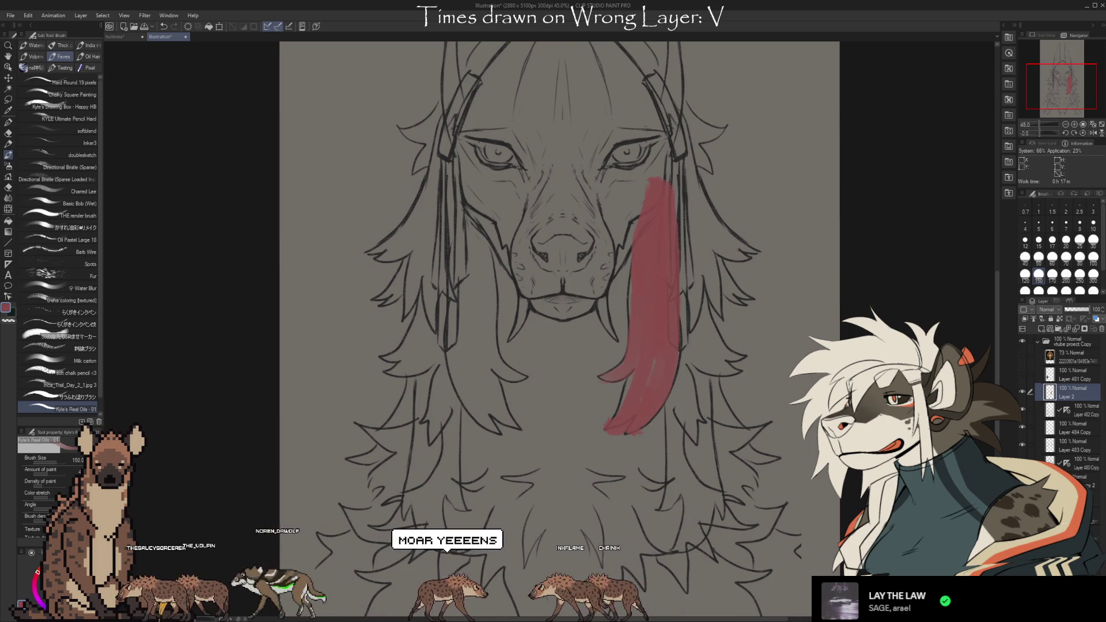
mouse_move(660, 510)
left_mouse_down()
mouse_move(686, 331)
mouse_move(701, 515)
mouse_move(712, 466)
mouse_move(720, 518)
mouse_move(677, 550)
mouse_move(704, 447)
left_mouse_up()
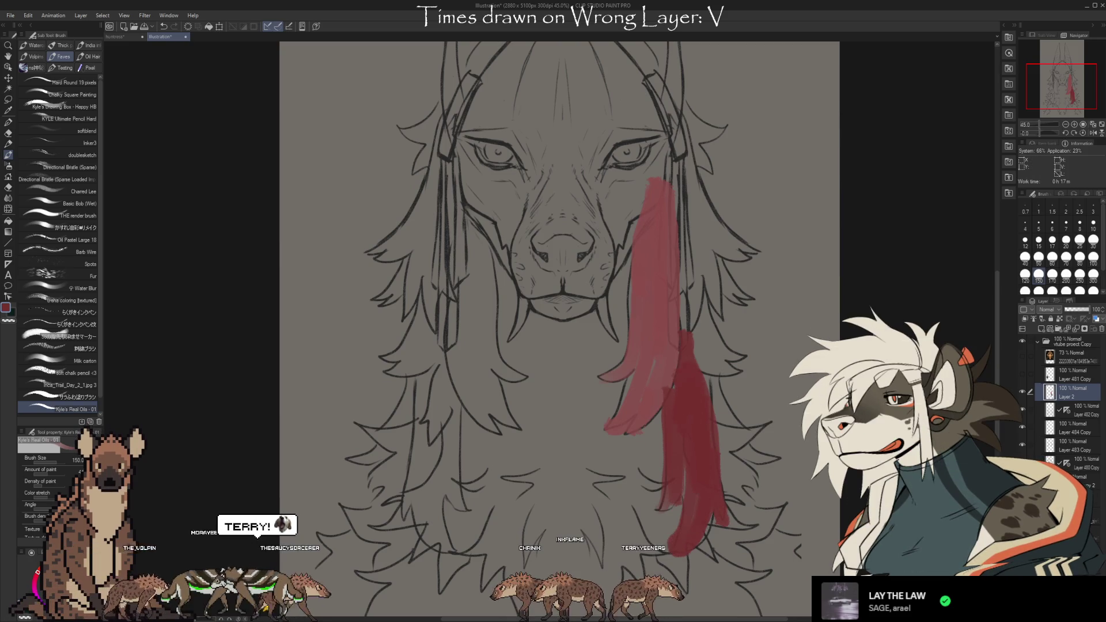
mouse_move(740, 373)
left_mouse_down()
mouse_move(703, 360)
mouse_move(741, 368)
mouse_move(700, 302)
mouse_move(713, 319)
mouse_move(684, 147)
mouse_move(749, 247)
mouse_move(716, 309)
mouse_move(686, 167)
mouse_move(726, 213)
mouse_move(720, 233)
left_mouse_up()
Add dark-red locks down the strand's right side and a pink lock at its top, then reframe the view
mouse_move(723, 271)
left_mouse_down()
mouse_move(746, 296)
mouse_move(732, 241)
left_mouse_up()
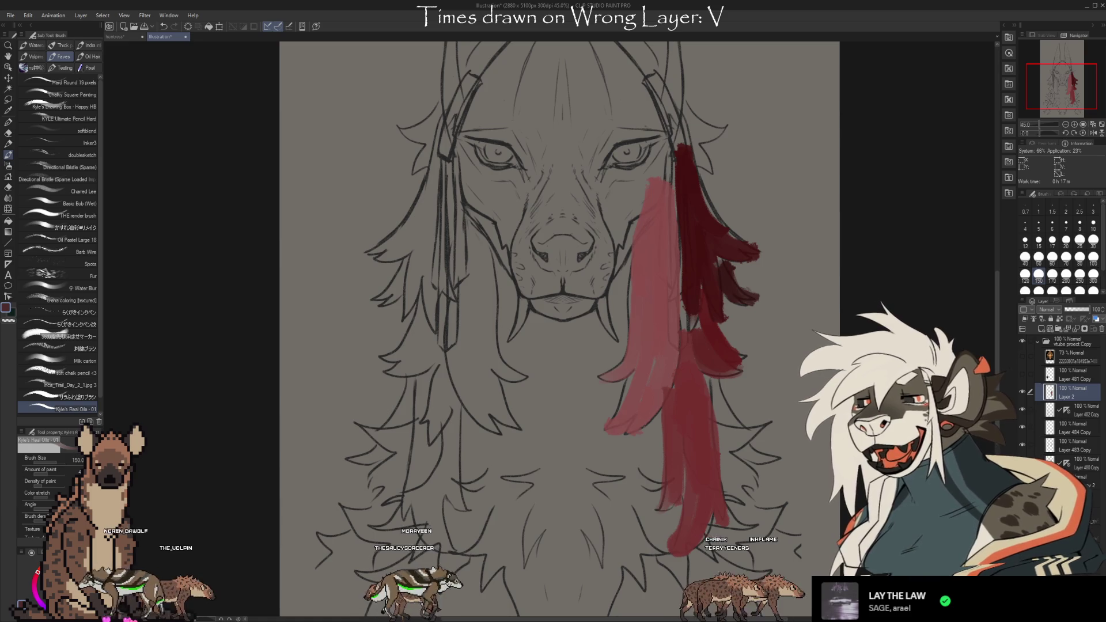
left_click_drag(715, 381, 730, 429)
mouse_move(772, 461)
left_mouse_down()
mouse_move(743, 456)
mouse_move(752, 426)
mouse_move(743, 467)
left_mouse_up()
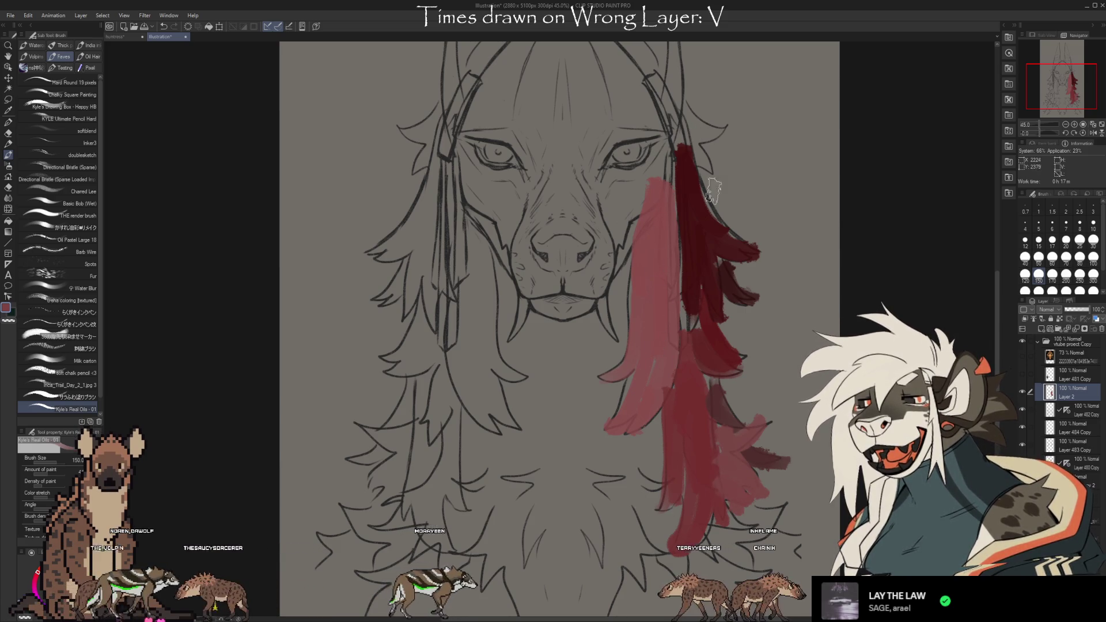
mouse_move(691, 118)
left_mouse_down()
mouse_move(723, 124)
mouse_move(703, 144)
mouse_move(705, 170)
mouse_move(711, 158)
left_mouse_up()
left_click_drag(536, 307, 482, 322)
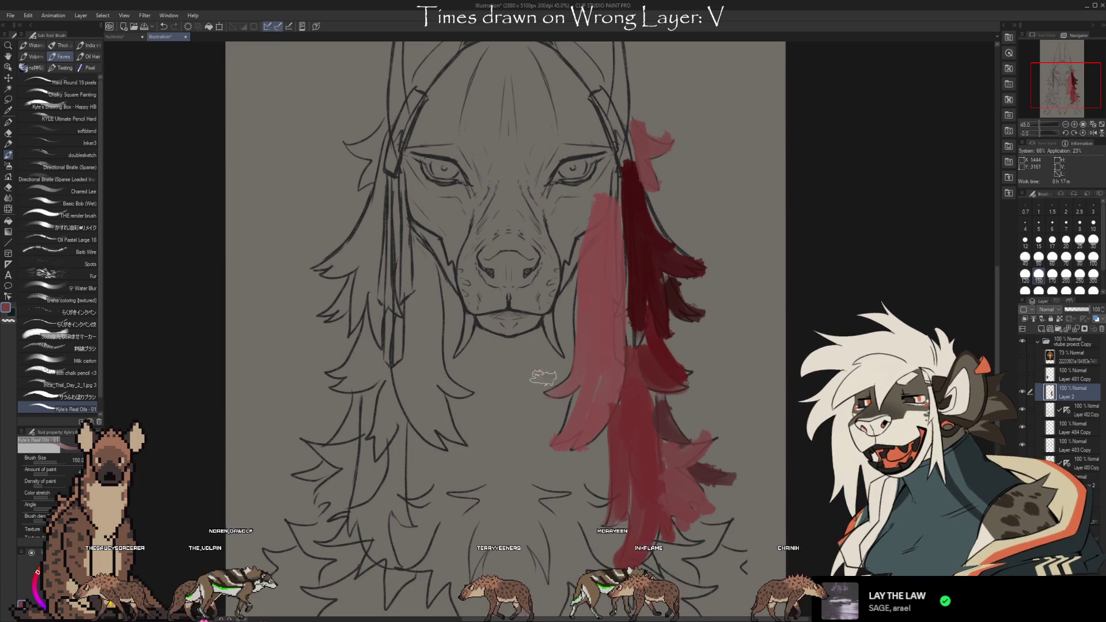
mouse_move(794, 484)
left_mouse_down()
mouse_move(772, 483)
mouse_move(792, 490)
left_mouse_up()
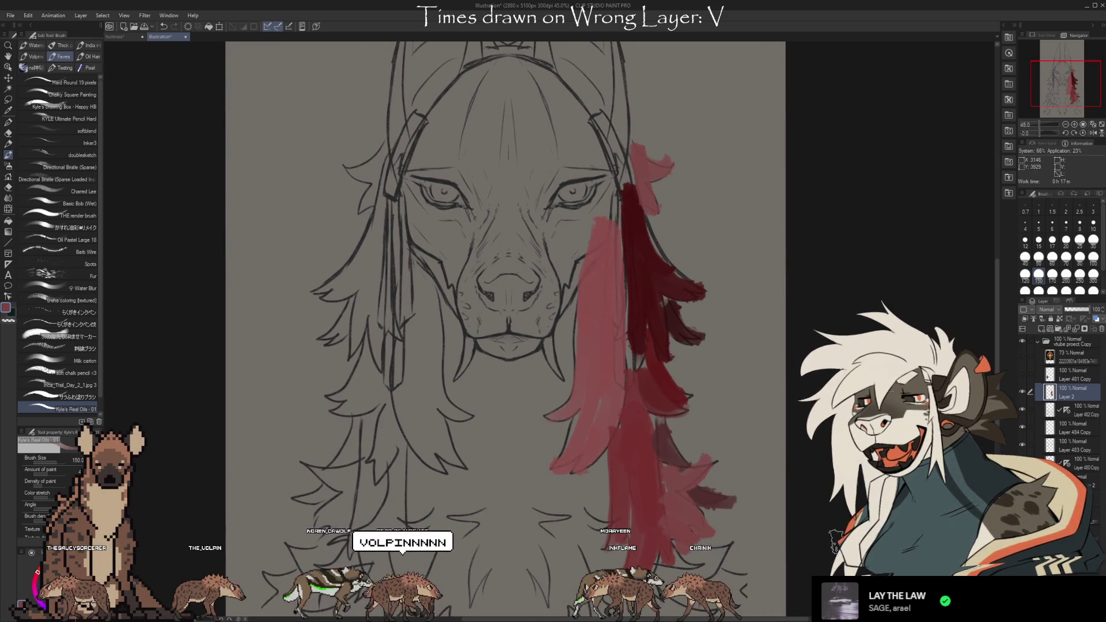
left_click_drag(829, 456, 832, 474)
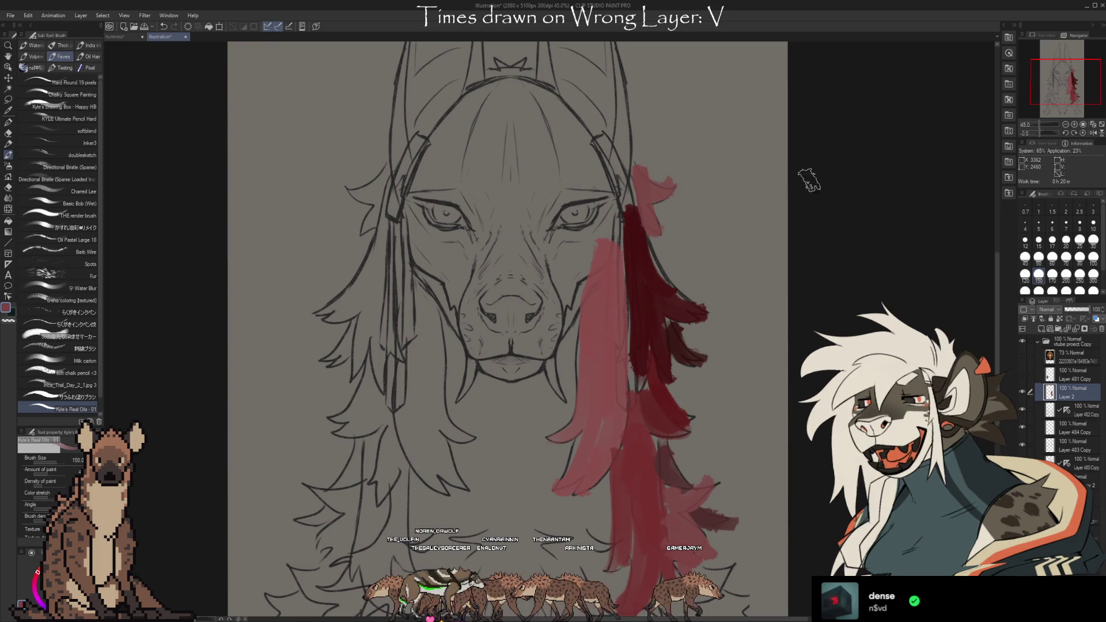
Scroll down to review the sketched head, headpiece, mane and red hair blocking
scroll(692, 533, "down", 2)
Delete the layer holding the red hair strokes
mouse_move(828, 572)
left_mouse_down()
mouse_move(743, 516)
mouse_move(712, 539)
left_mouse_up()
scroll(743, 516, "down", 1)
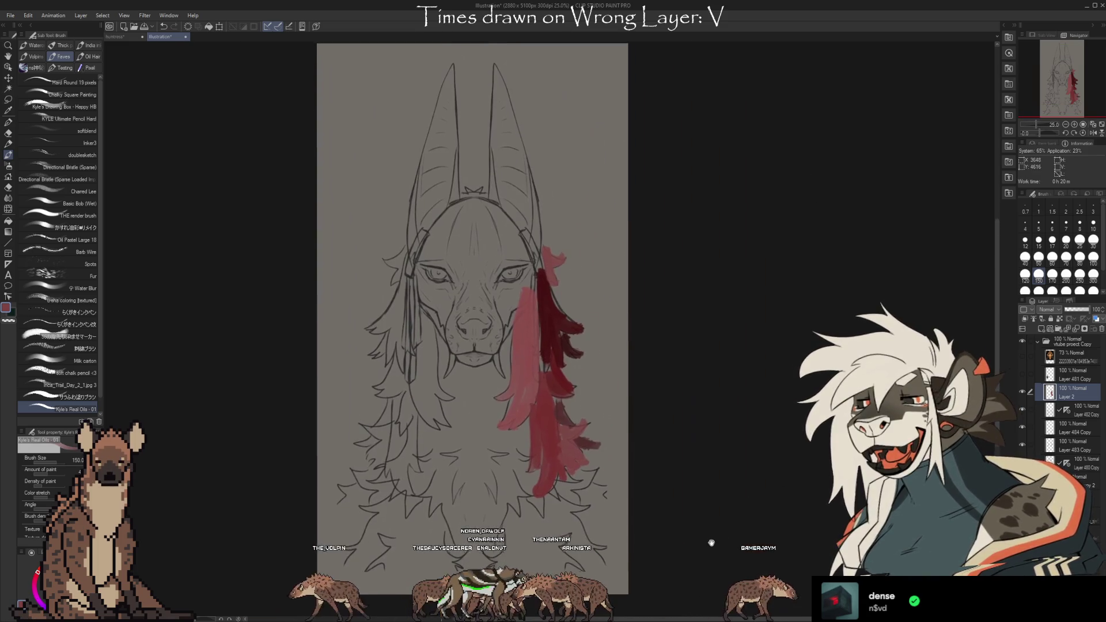
key("Delete")
Hide the lower hair, shoulder and side hair sketch layers so the sketch leaves the canvas
left_click(1022, 392)
left_click(1022, 391)
left_click(1022, 391)
left_click(1022, 391)
left_click(1022, 392)
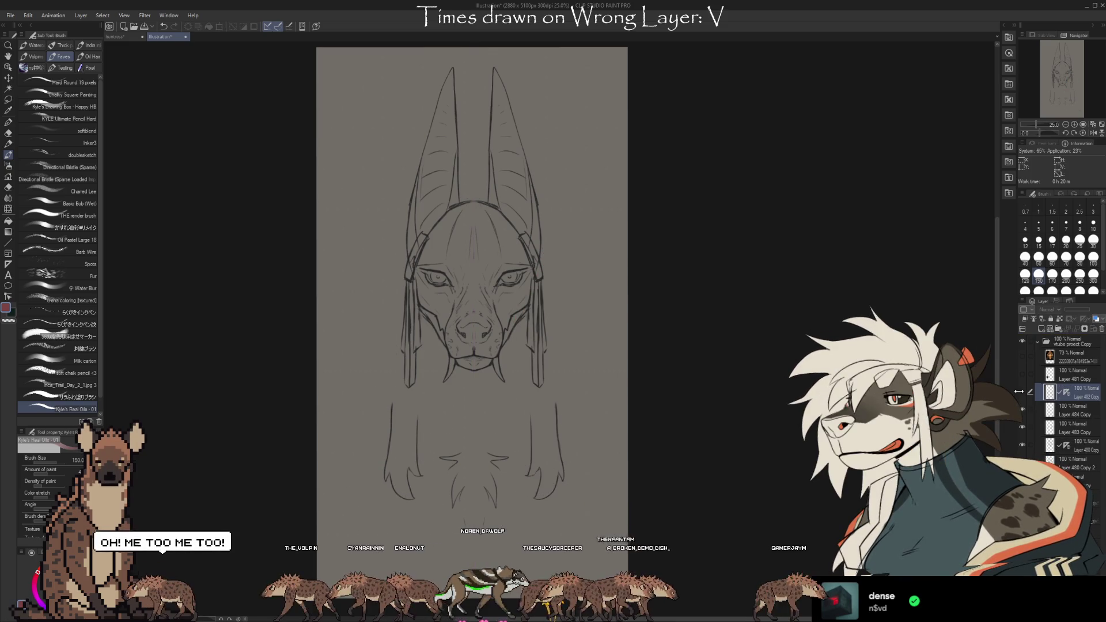
left_click(1022, 410)
left_click(1022, 428)
left_click(1020, 445)
left_click(1021, 447)
left_click(1020, 447)
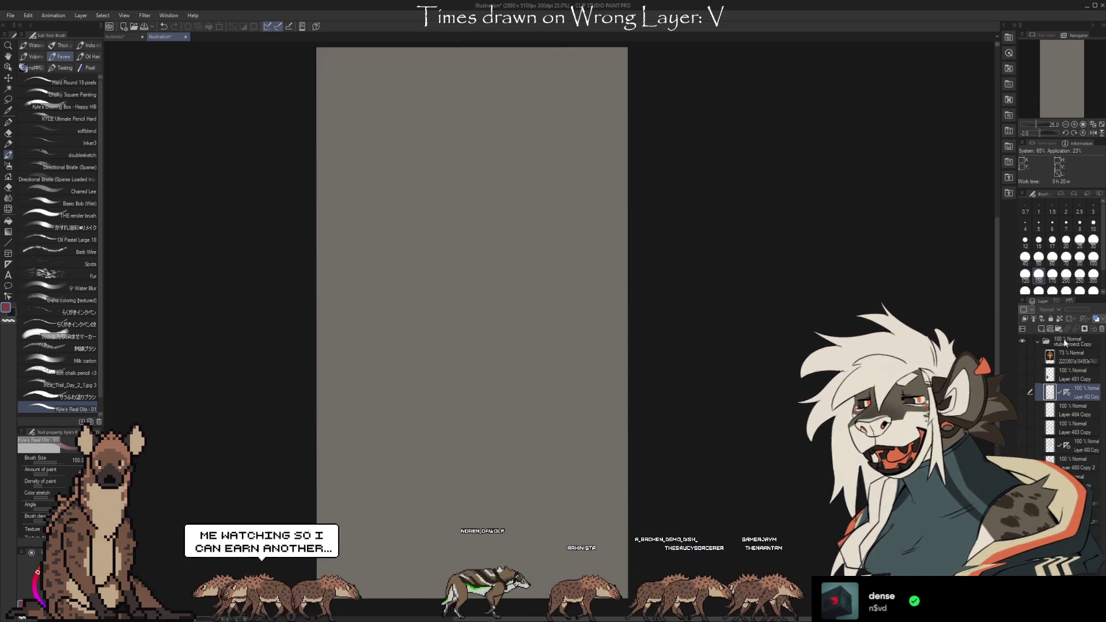
Create new layer folders up to Folder 8 and select Folder 1
left_click(1058, 329)
left_click(1059, 329)
left_click(1058, 329)
left_click(1058, 329)
left_click(1058, 329)
left_click(1058, 329)
left_click(1058, 329)
left_click(1058, 329)
left_click(1047, 437)
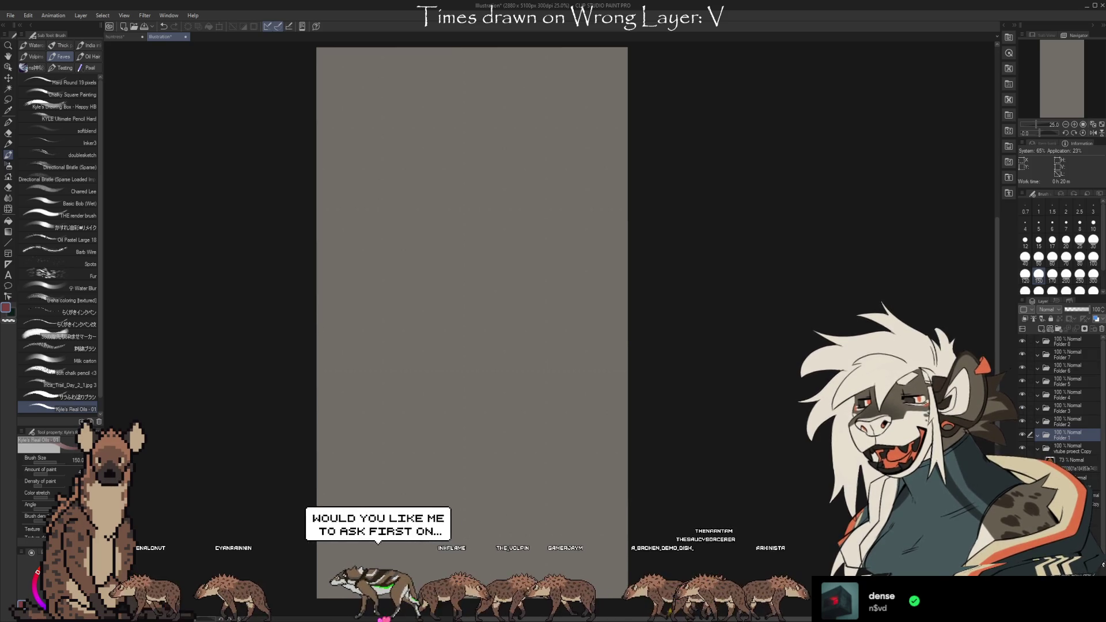
scroll(1060, 403, "down", 1)
left_click_drag(1091, 309, 1067, 310)
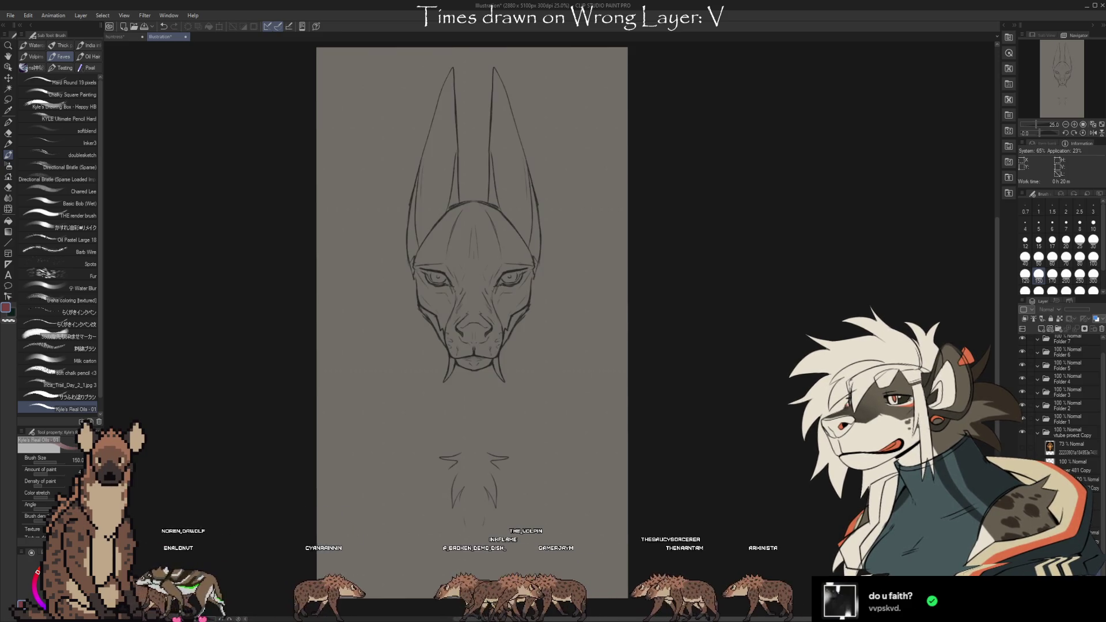
Move Layer 480 Copy 3 into Folder 1 and toggle its visibility to confirm the head sketch
scroll(723, 335, "up", 1)
scroll(619, 279, "up", 2)
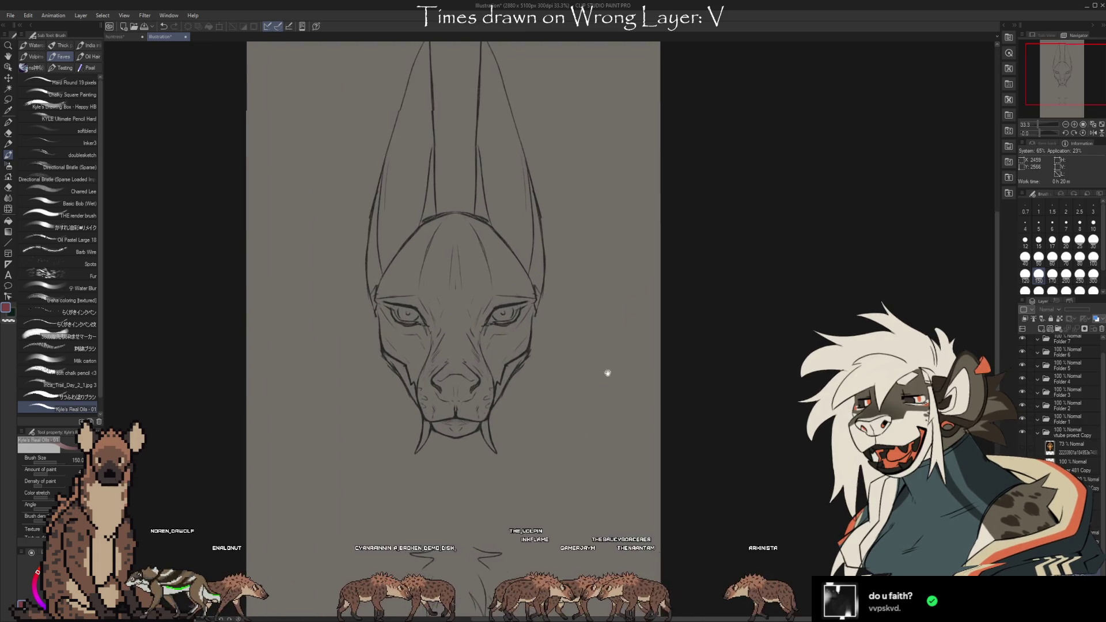
mouse_move(649, 403)
left_mouse_down()
mouse_move(662, 330)
mouse_move(698, 484)
left_mouse_up()
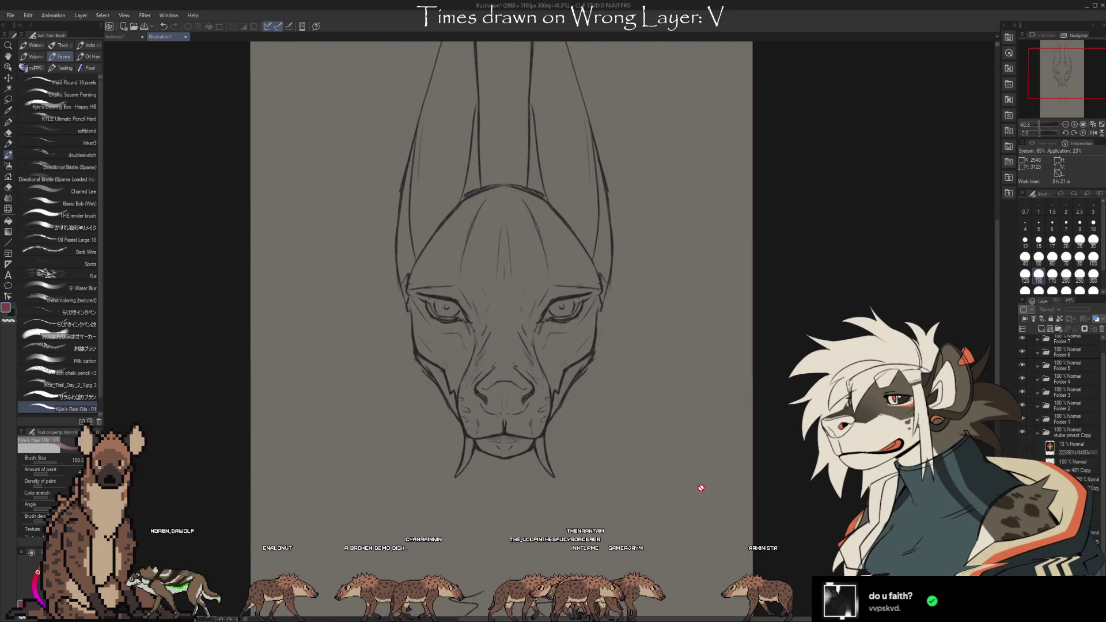
scroll(751, 525, "down", 1)
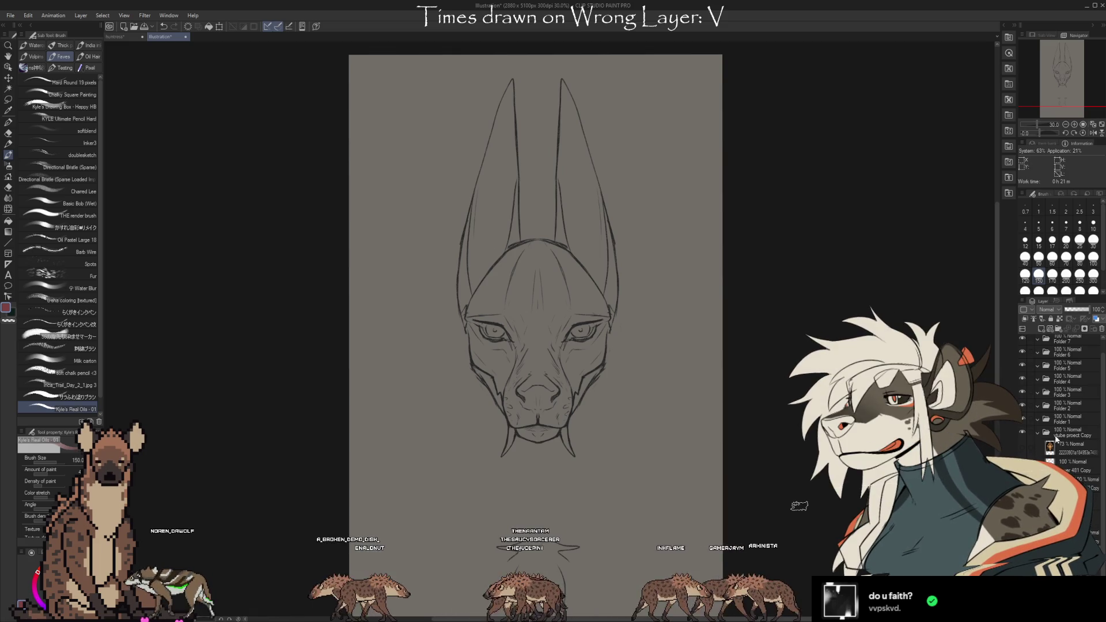
left_click(1070, 419)
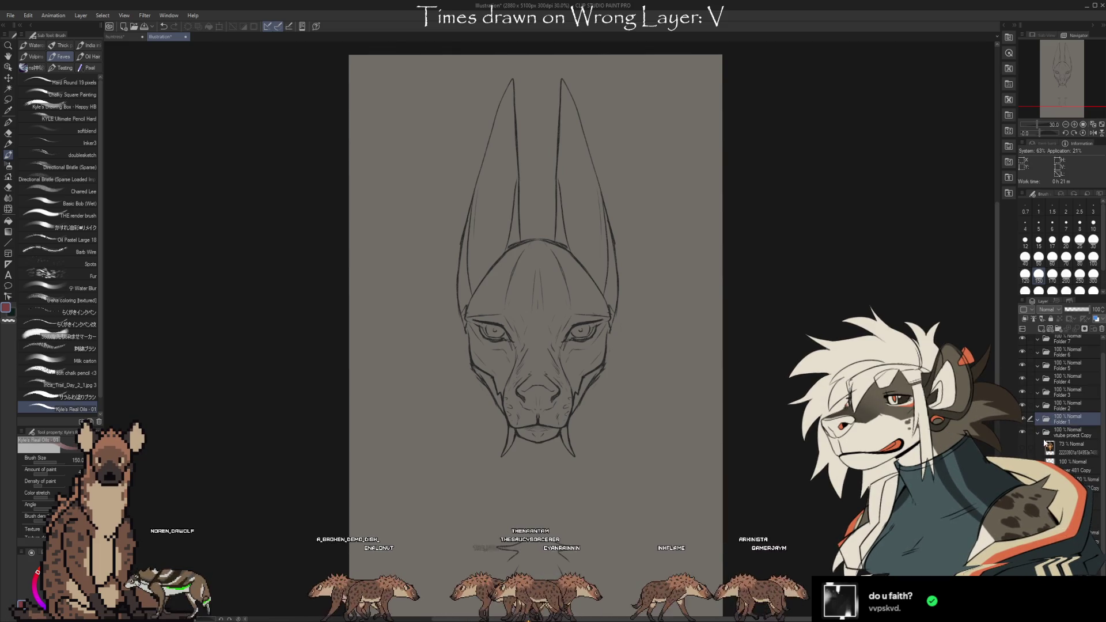
left_click_drag(1070, 455, 1070, 424)
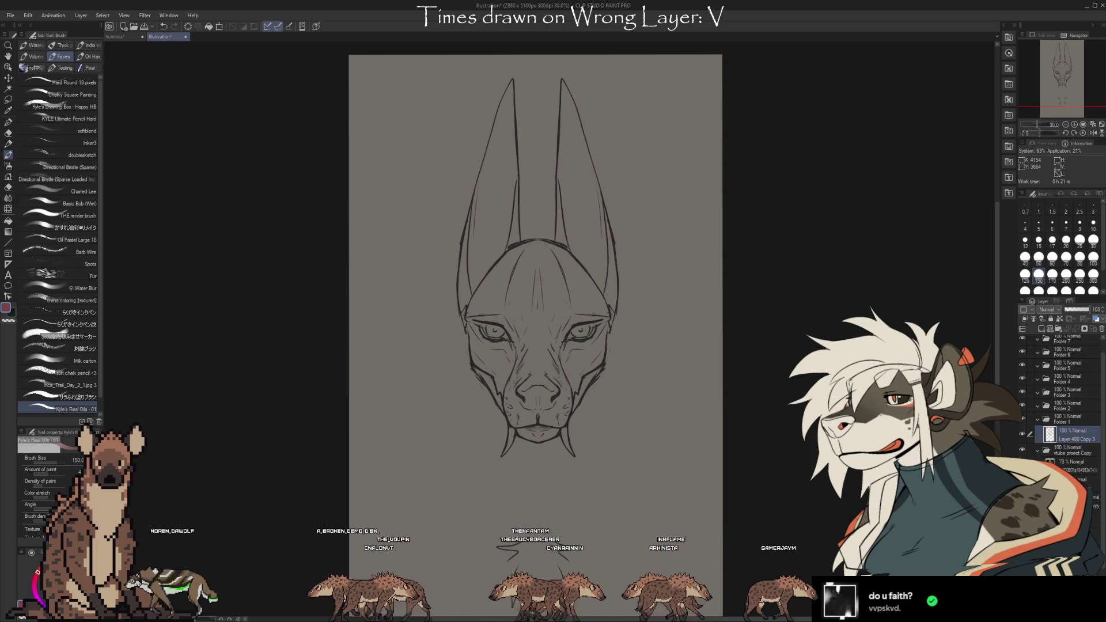
scroll(538, 283, "down", 1)
scroll(539, 283, "up", 1)
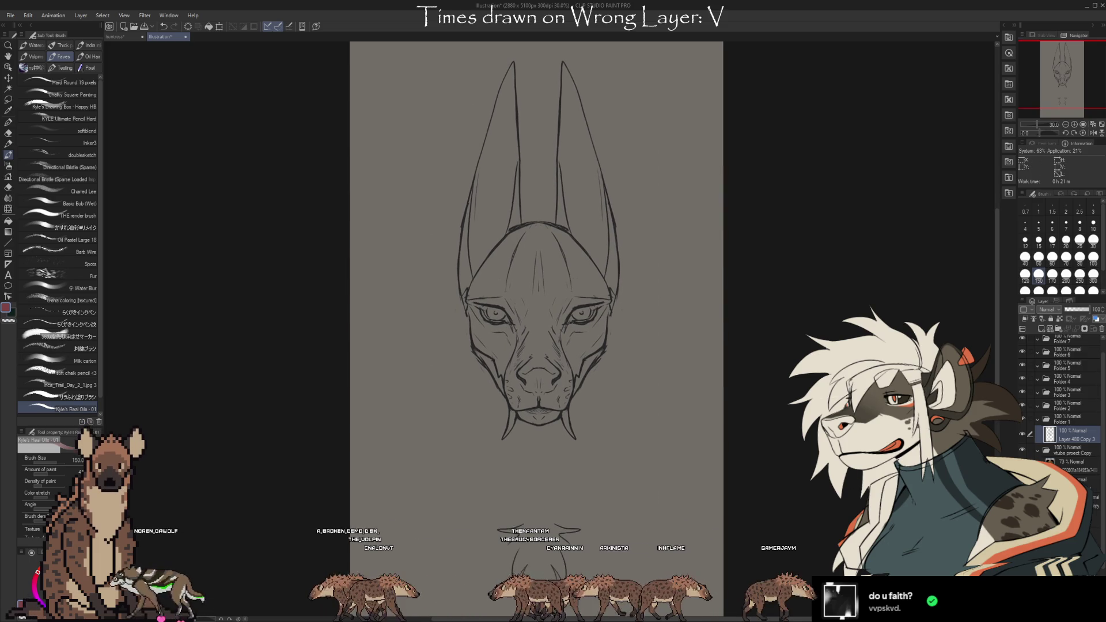
left_click(1070, 487)
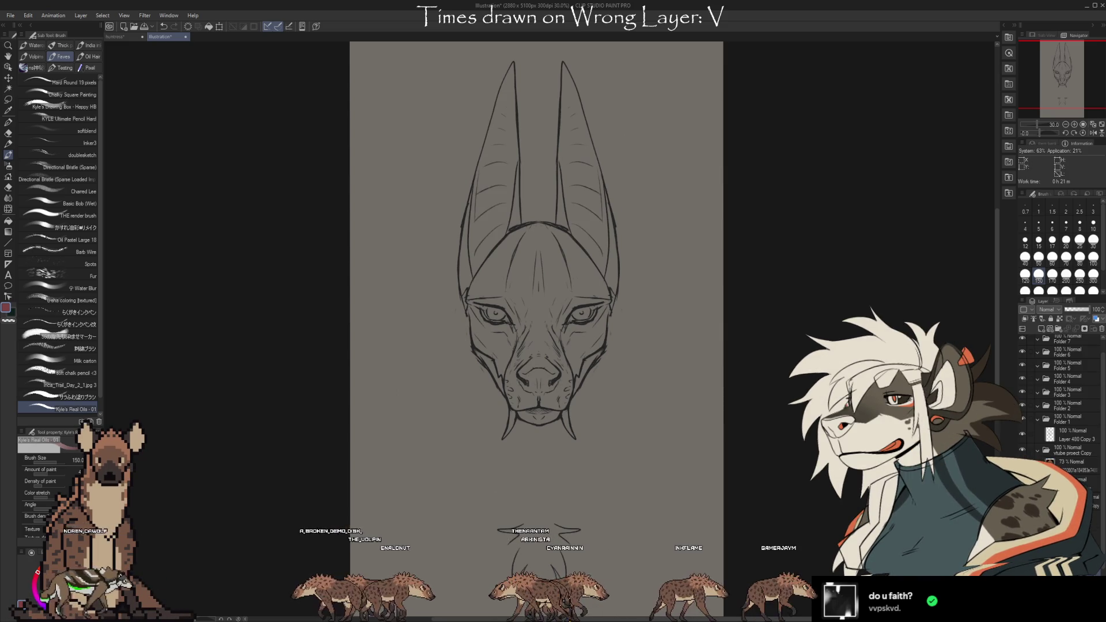
left_click(1068, 438)
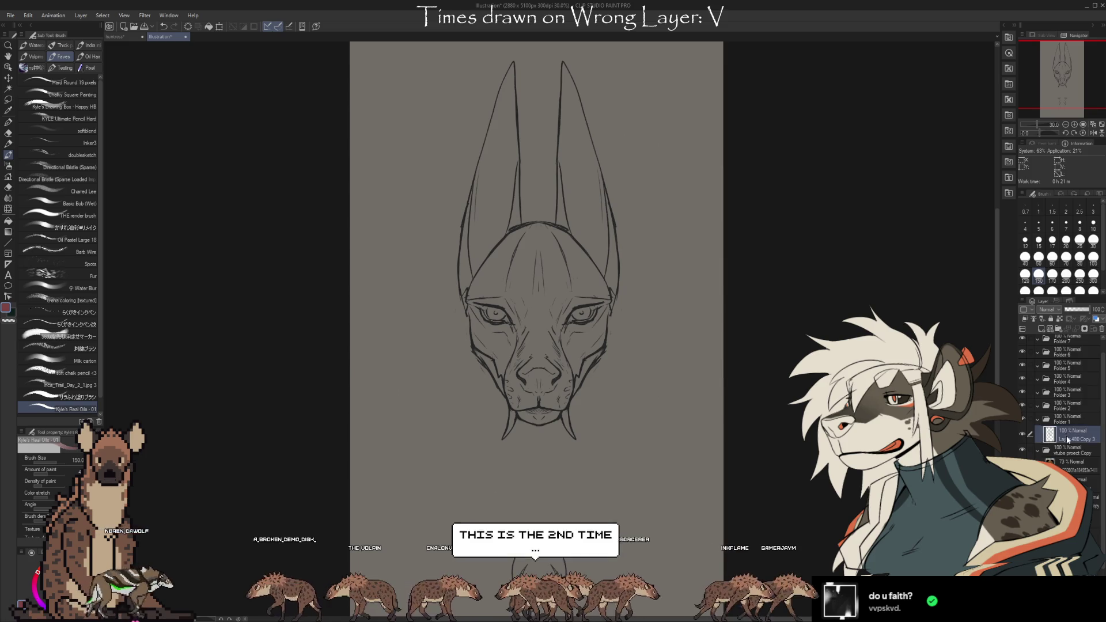
left_click(1022, 433)
left_click(1023, 433)
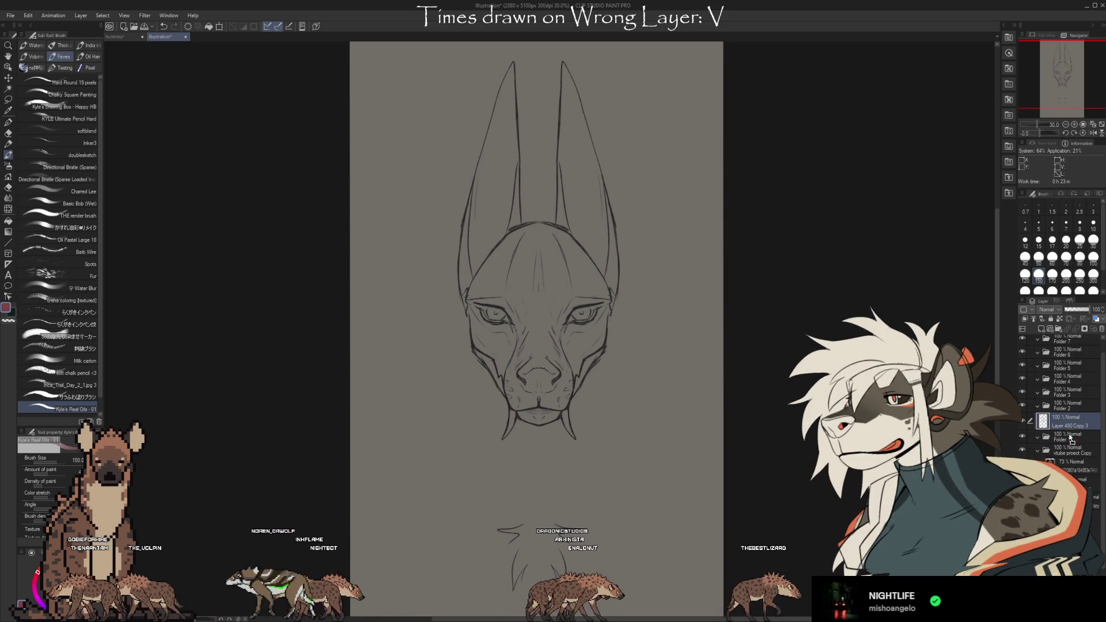
Rename Folder 1 to 'Nose'
double_click(1061, 421)
type("Nose")
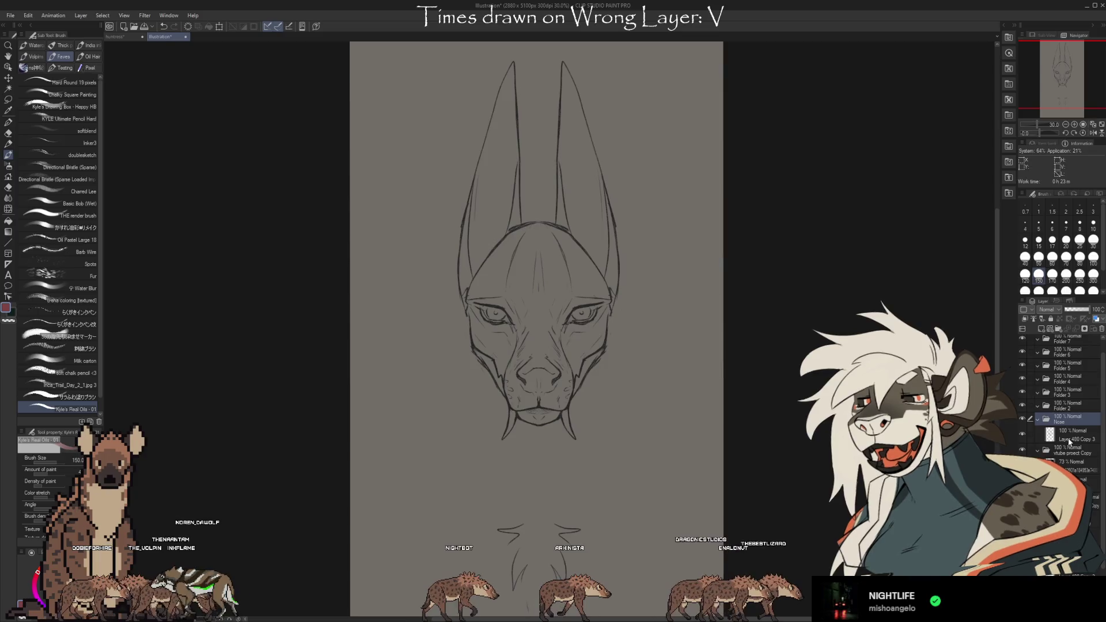
key("Return")
Start a freehand lasso selection around the lower nose area
scroll(556, 371, "up", 2)
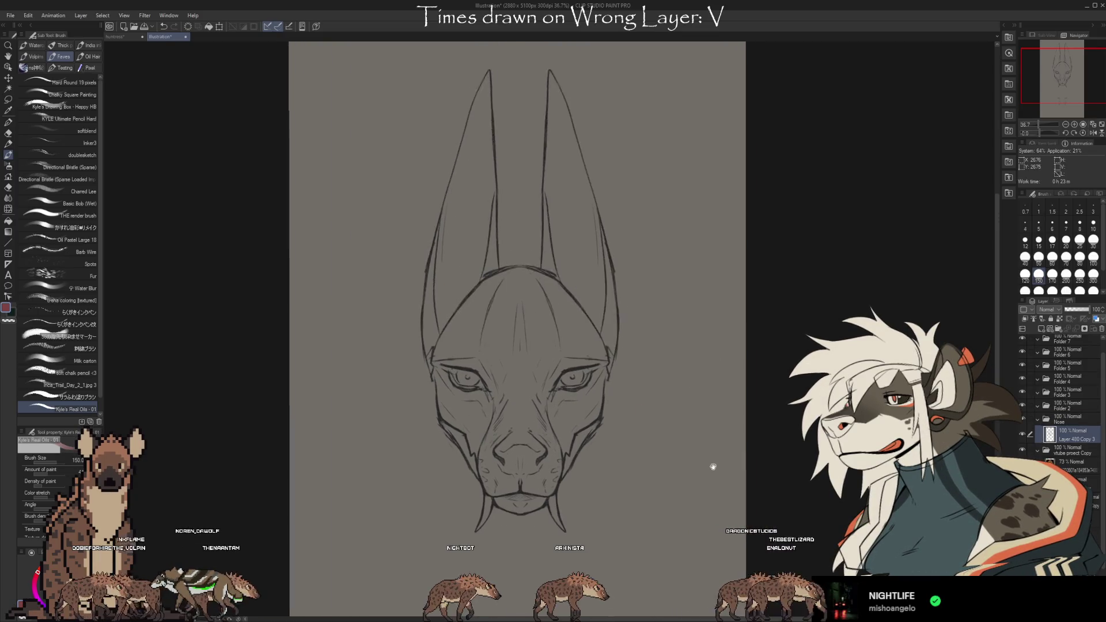
key("m")
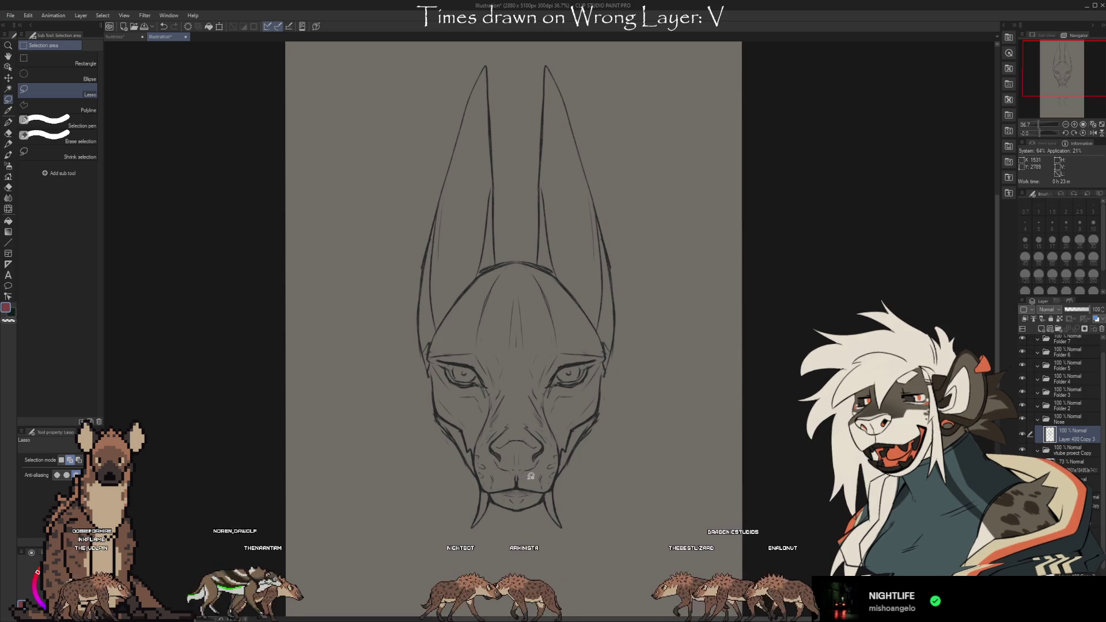
mouse_move(527, 479)
left_mouse_down()
mouse_move(496, 469)
mouse_move(488, 452)
mouse_move(498, 427)
mouse_move(523, 413)
mouse_move(543, 464)
mouse_move(526, 478)
left_mouse_up()
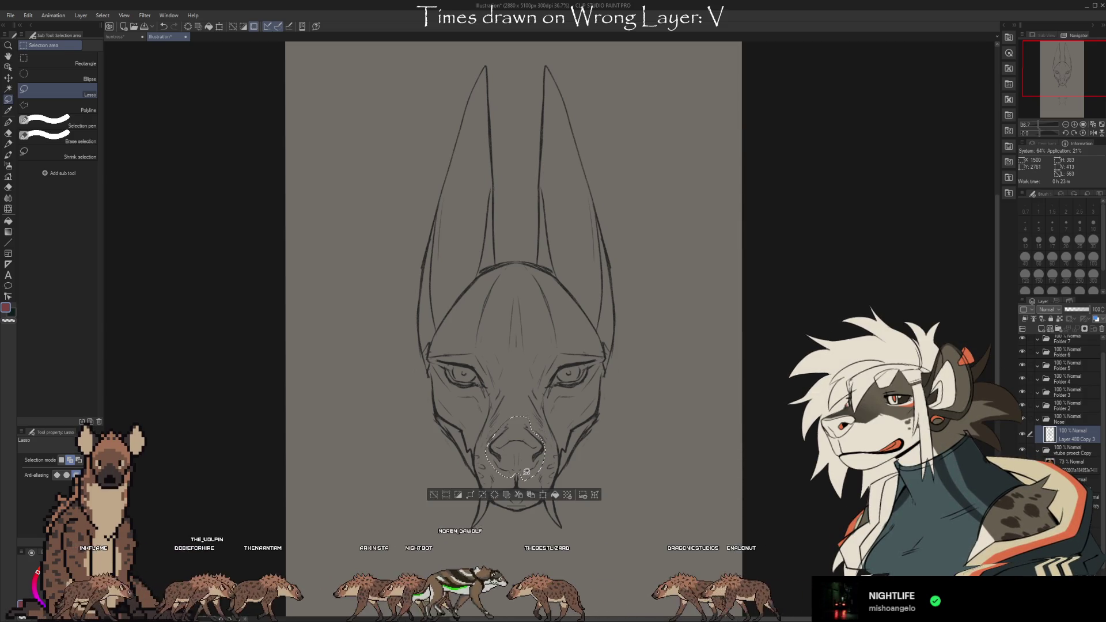
Invert the nose selection, erase outside it, then undo the erase to restore the head sketch
left_click(447, 495)
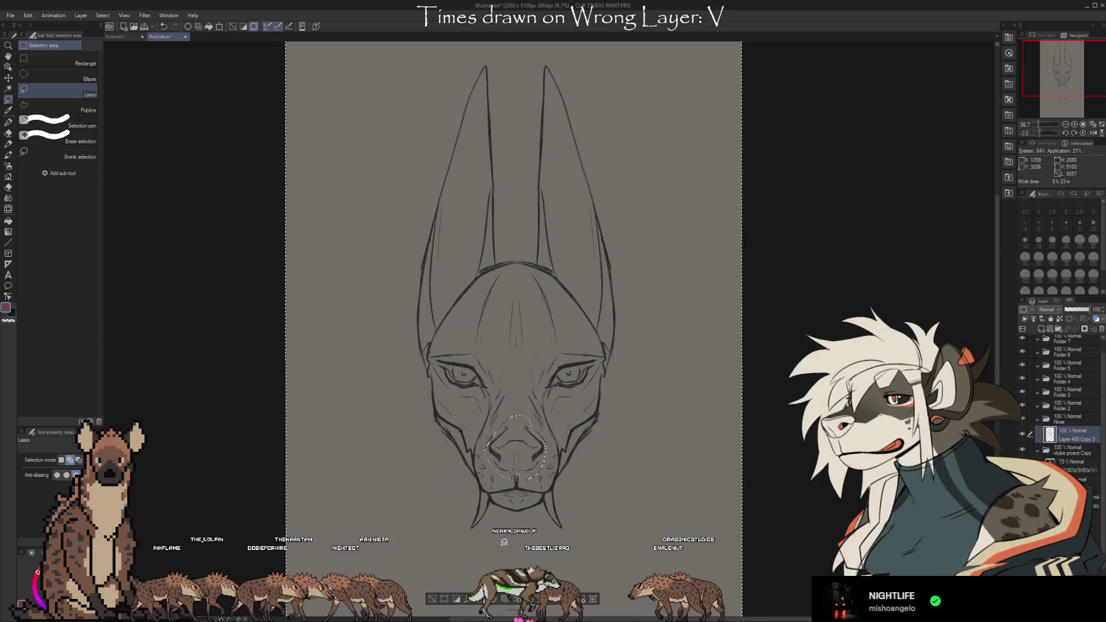
key("Delete")
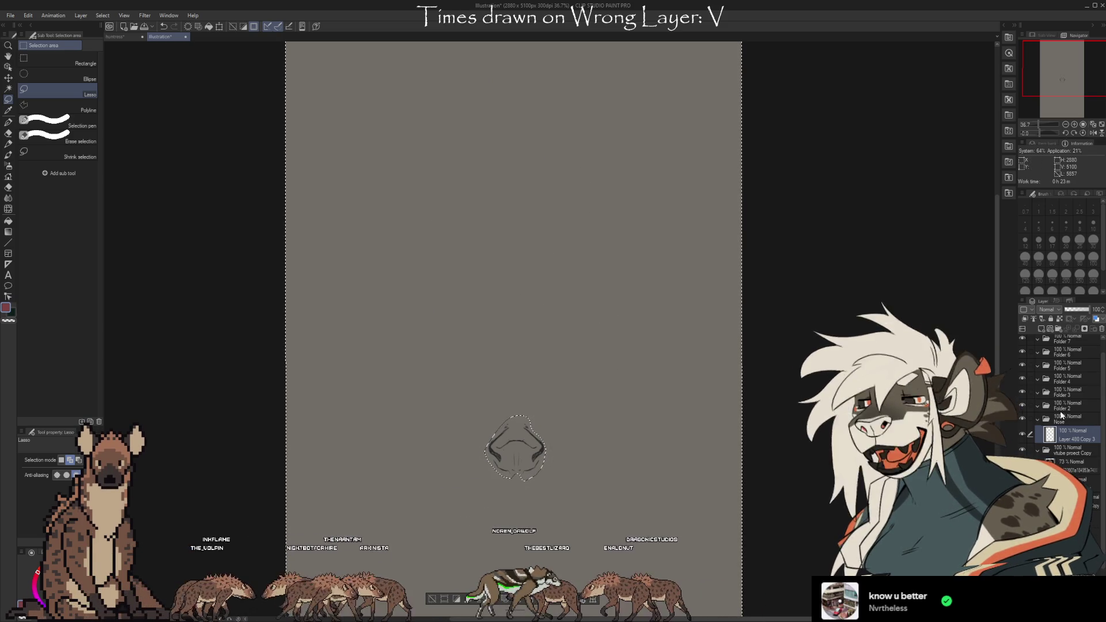
key("ctrl+z")
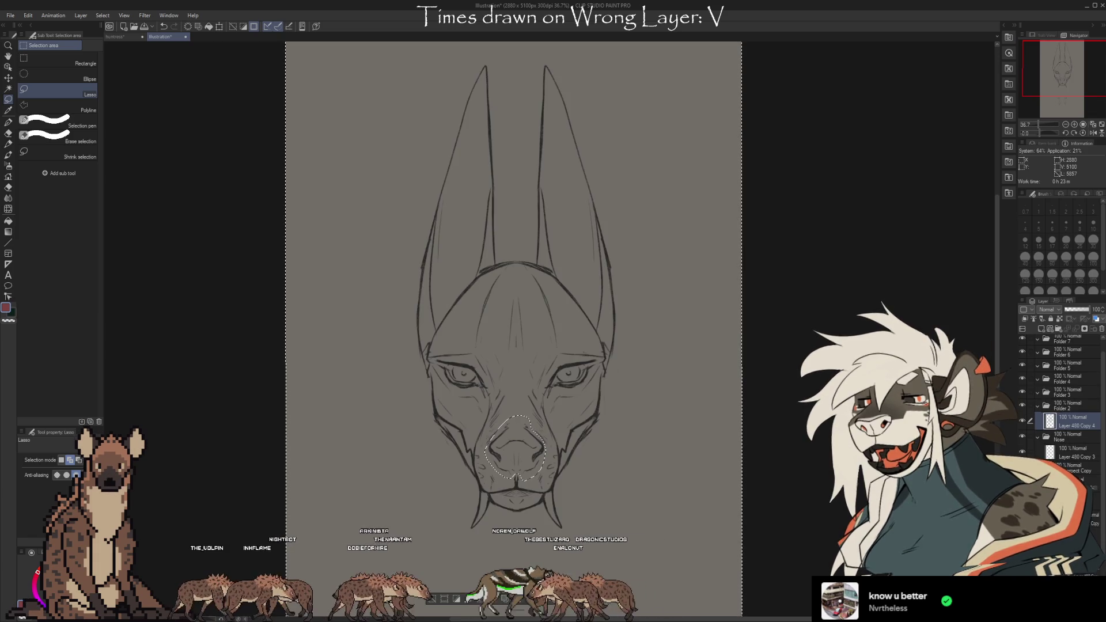
Rename Folder 2 to 'Snout', return to Layer 480 Copy 4, and clear the nose selection
left_click(1022, 405)
left_click(1022, 406)
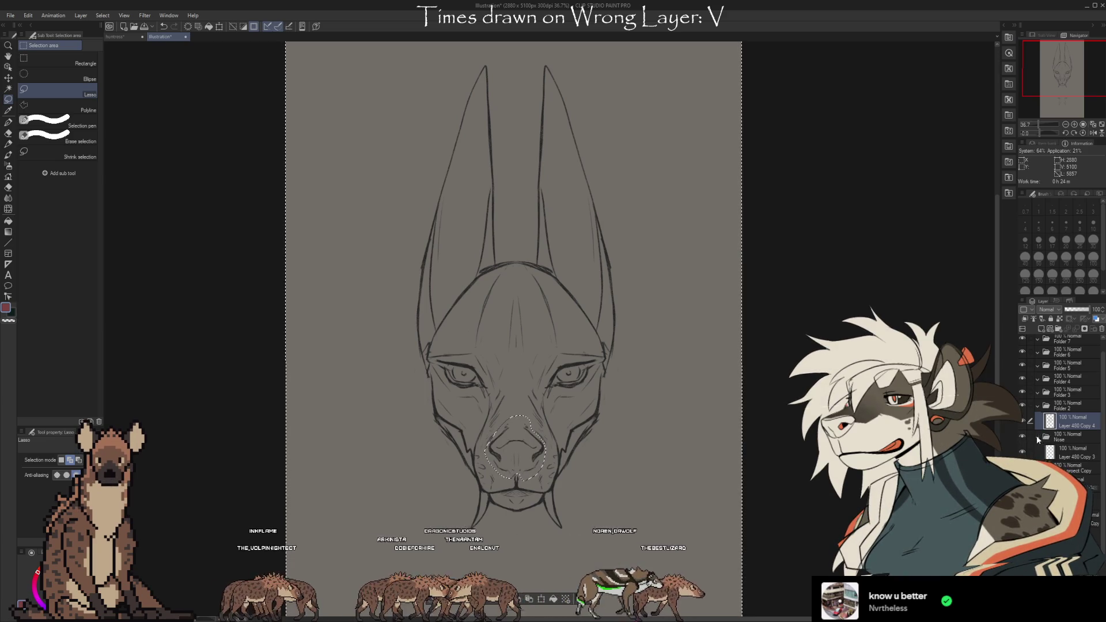
left_click(1069, 422)
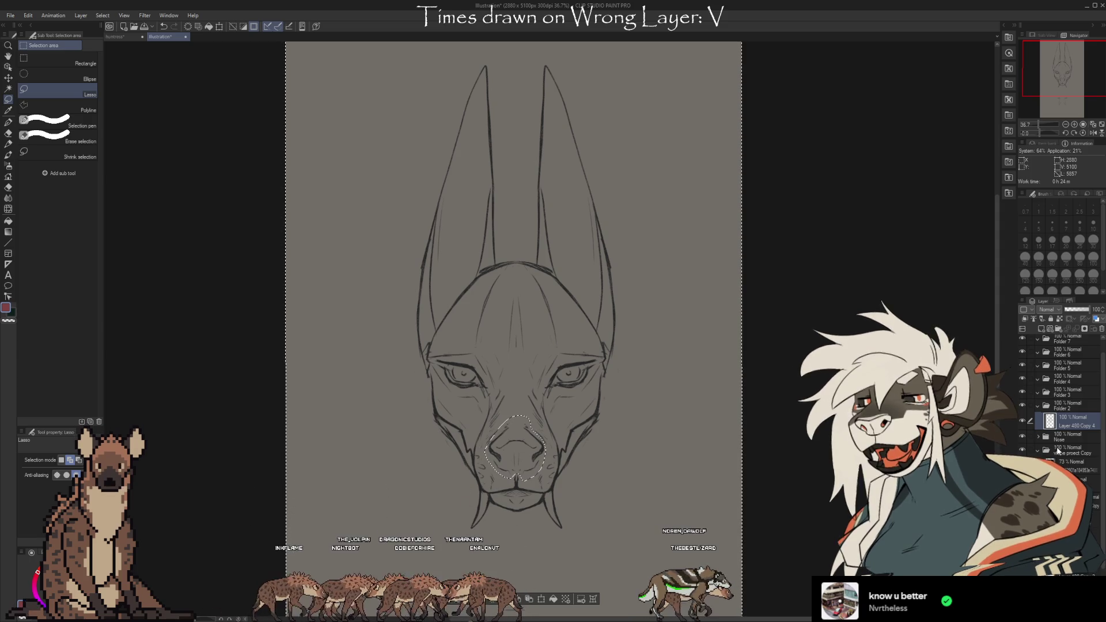
left_click(1066, 405)
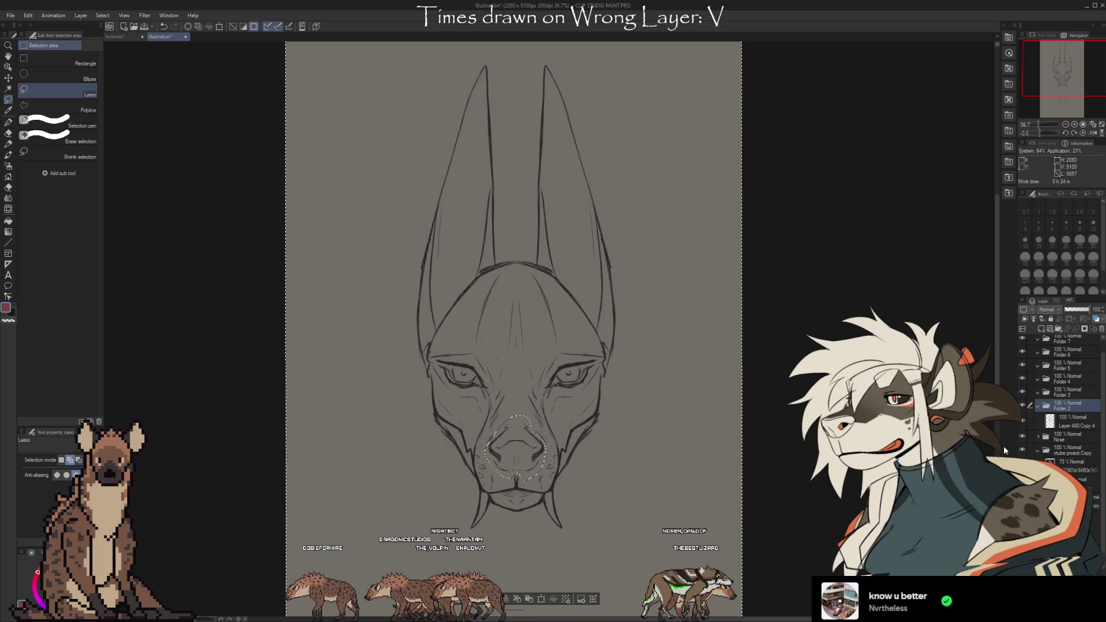
type("Snout")
key("Return")
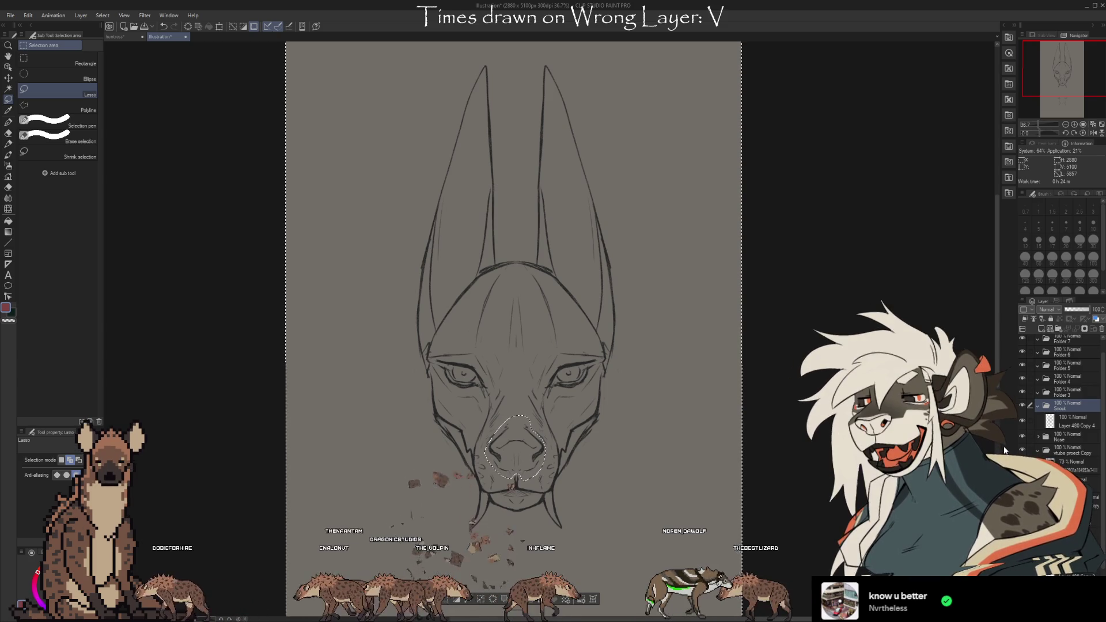
key("alt+bracketleft")
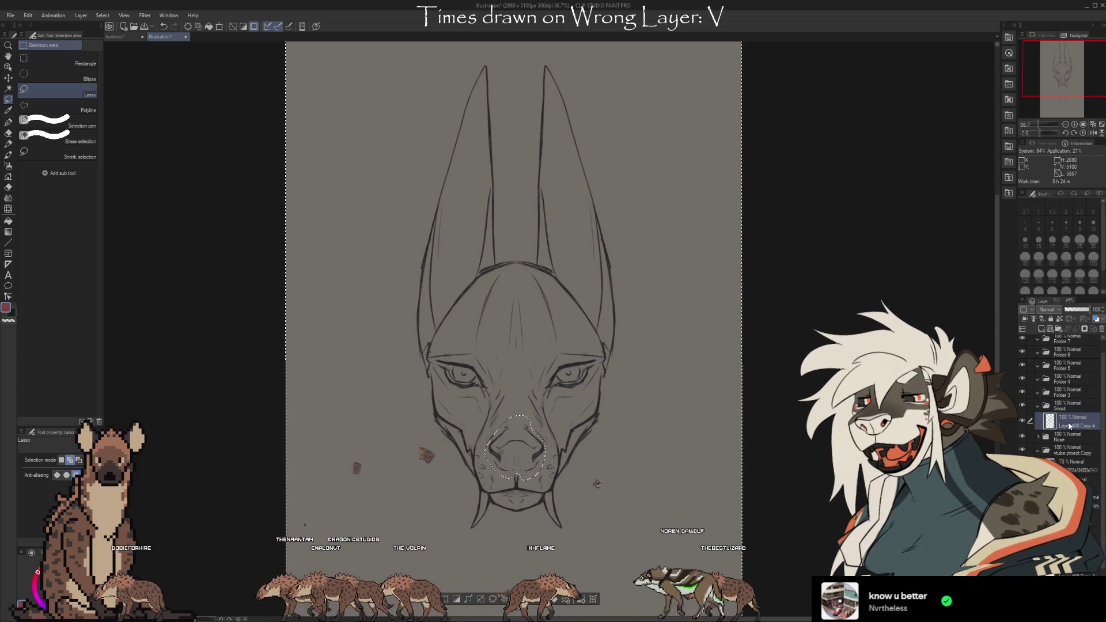
left_click(433, 600)
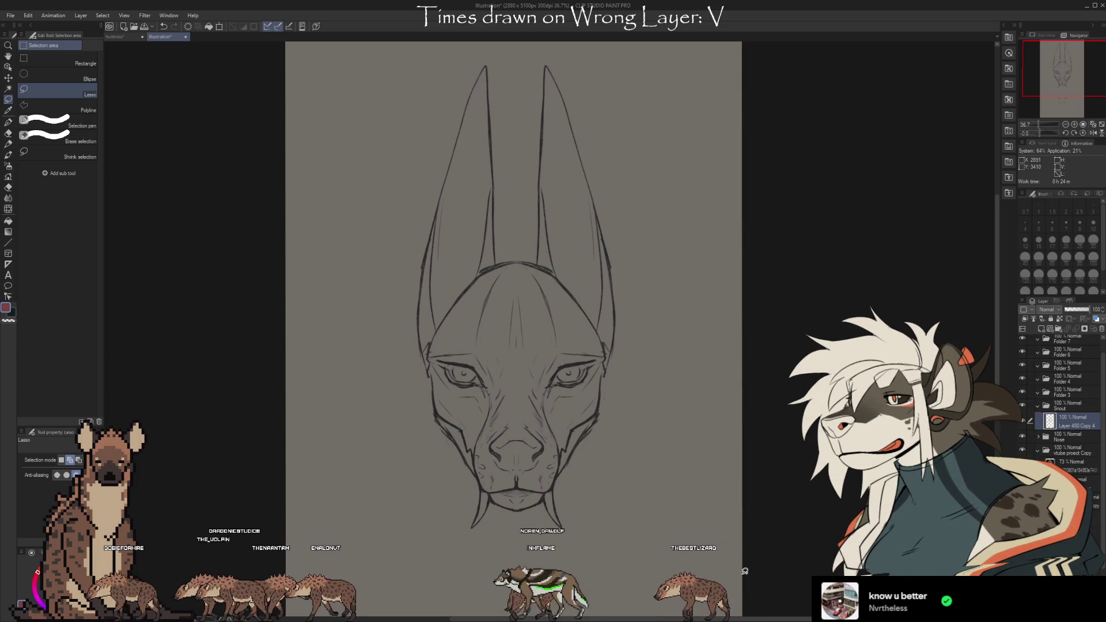
scroll(745, 572, "up", 2)
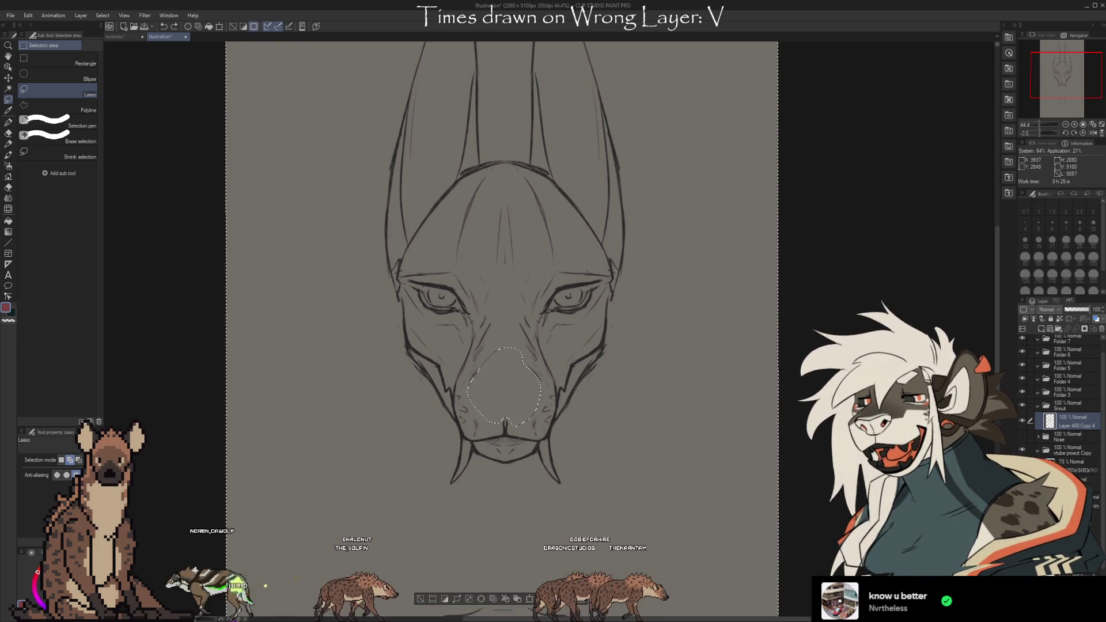
key("ctrl+z")
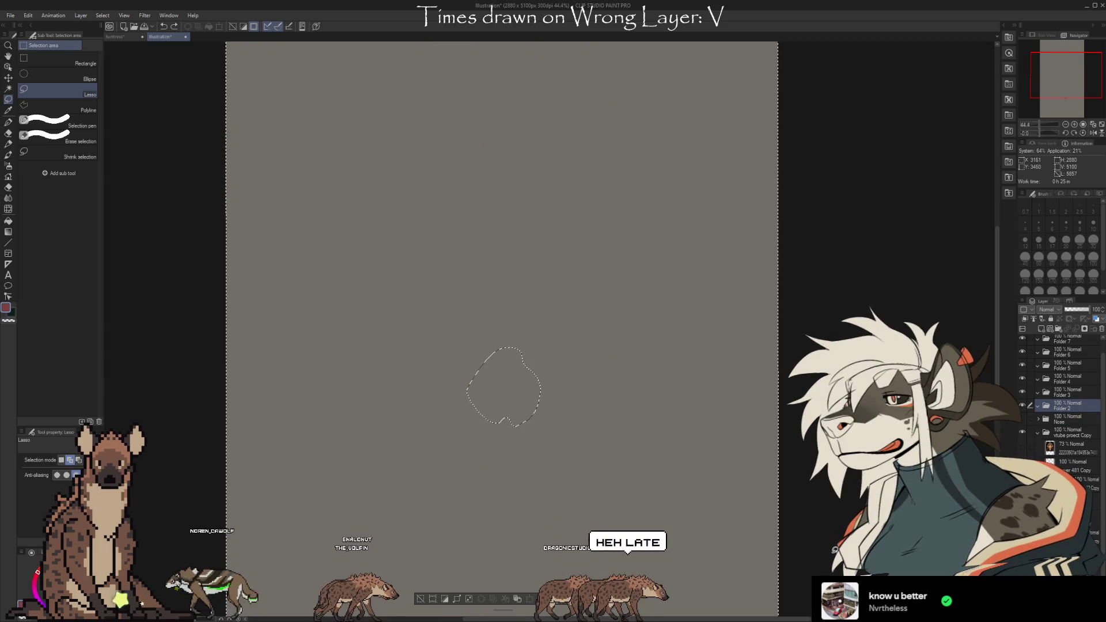
key("ctrl+d")
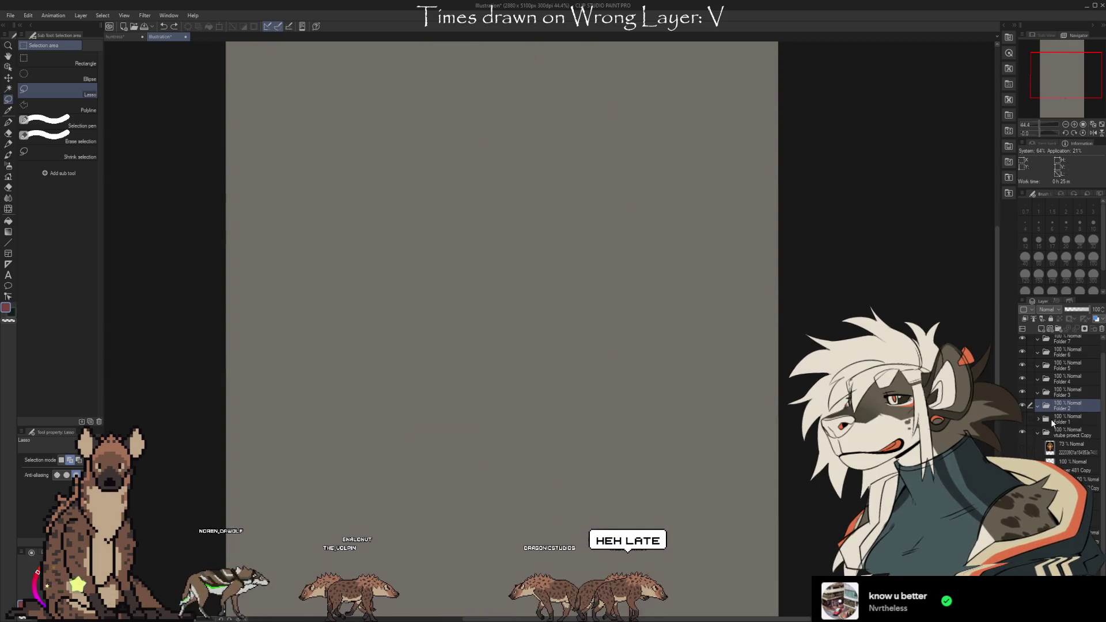
key("ctrl+y")
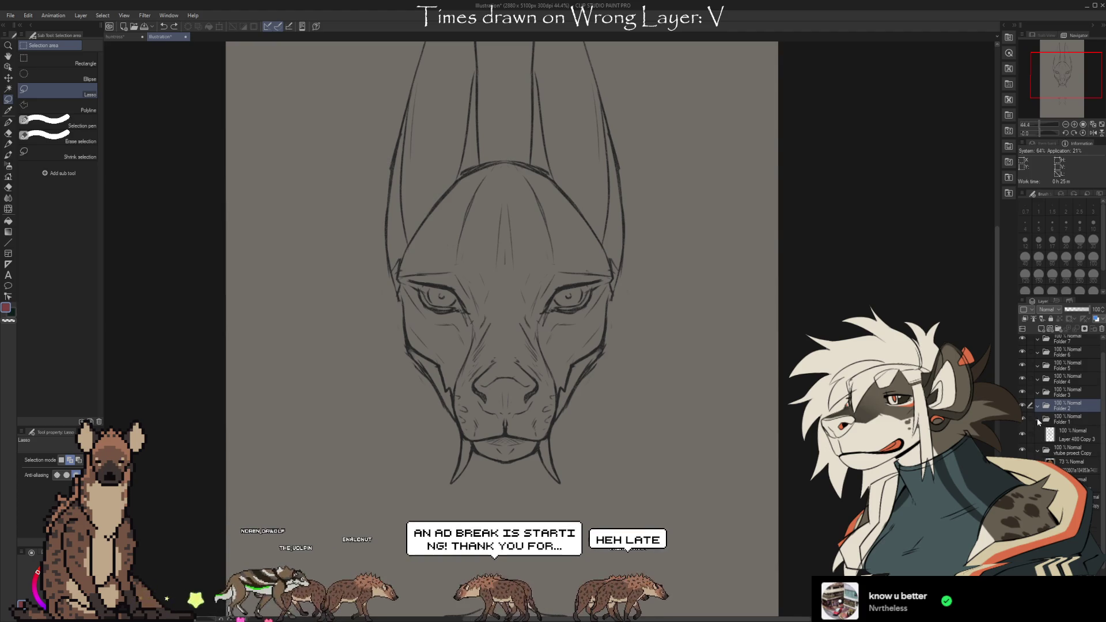
left_click(1038, 420)
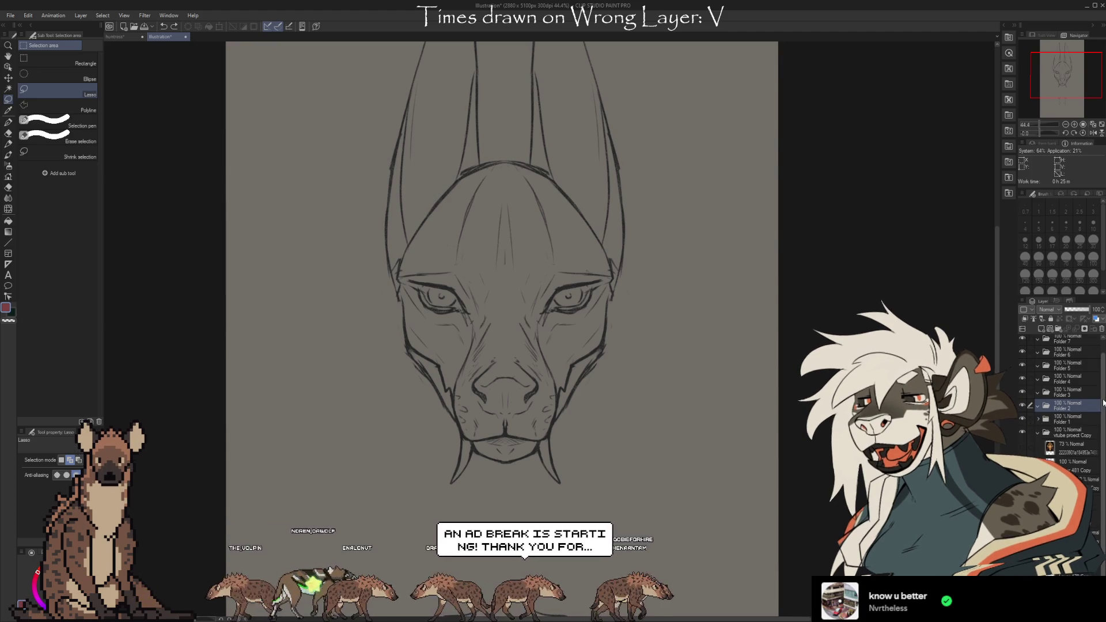
key("ctrl+z")
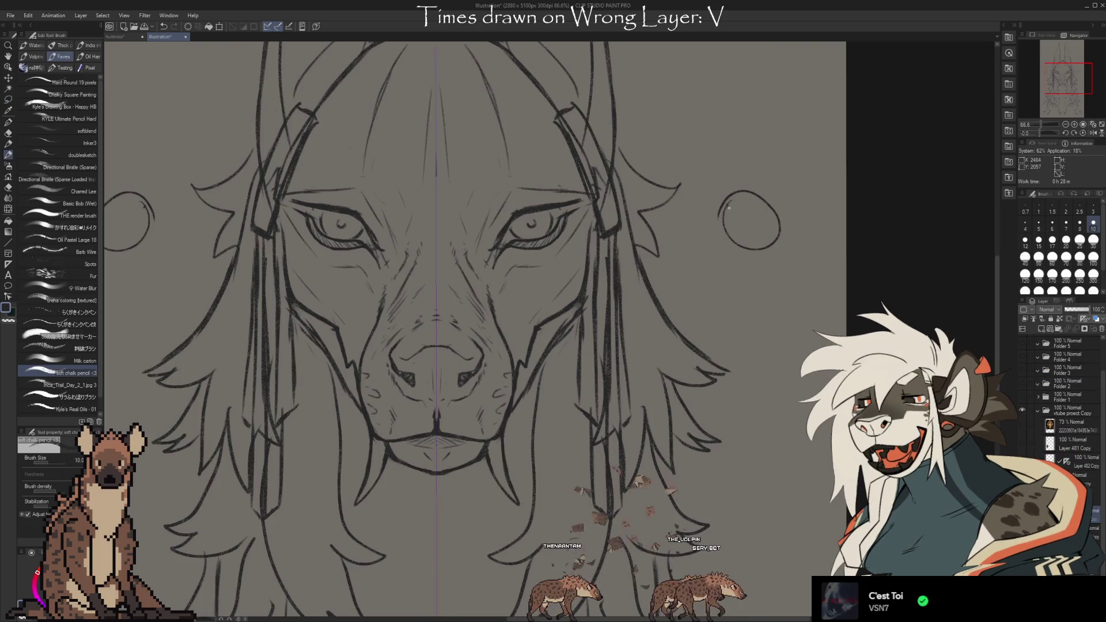
Undo the ear circles and sketch short mirrored strokes beside the mane
left_click_drag(727, 205, 727, 238)
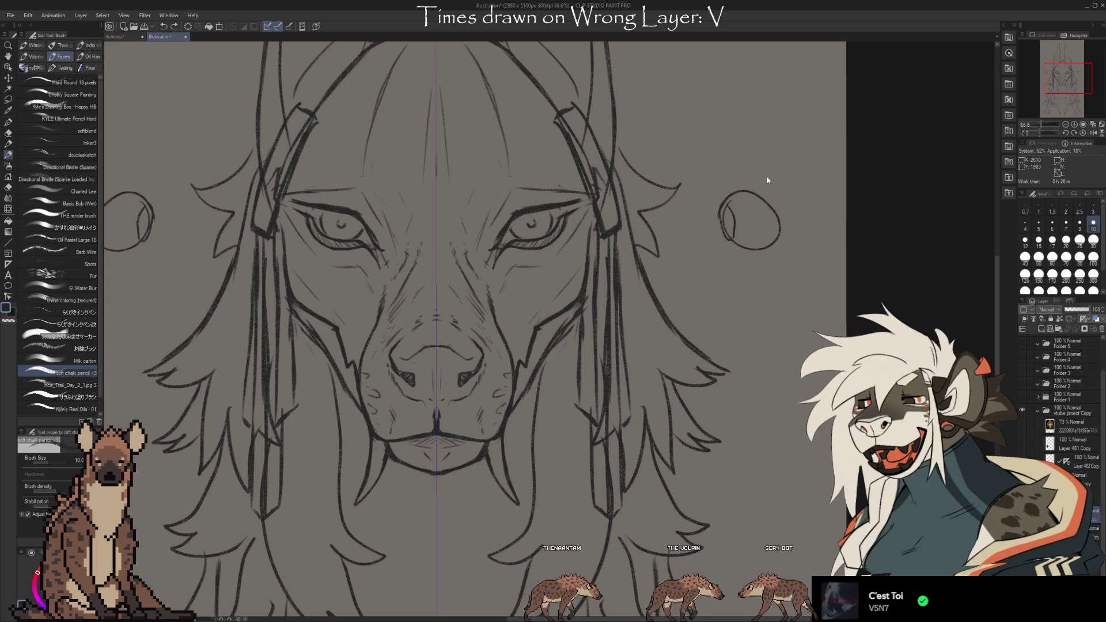
key("ctrl+z")
key("ctrl+z")
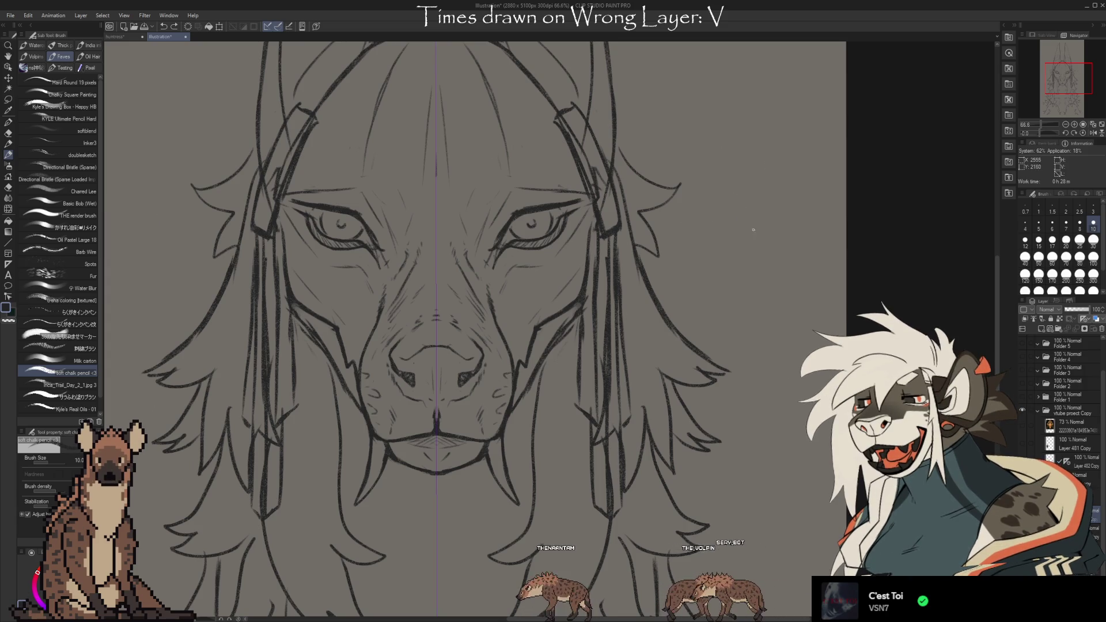
mouse_move(740, 191)
left_mouse_down()
mouse_move(759, 178)
mouse_move(754, 196)
left_mouse_up()
key("ctrl+z")
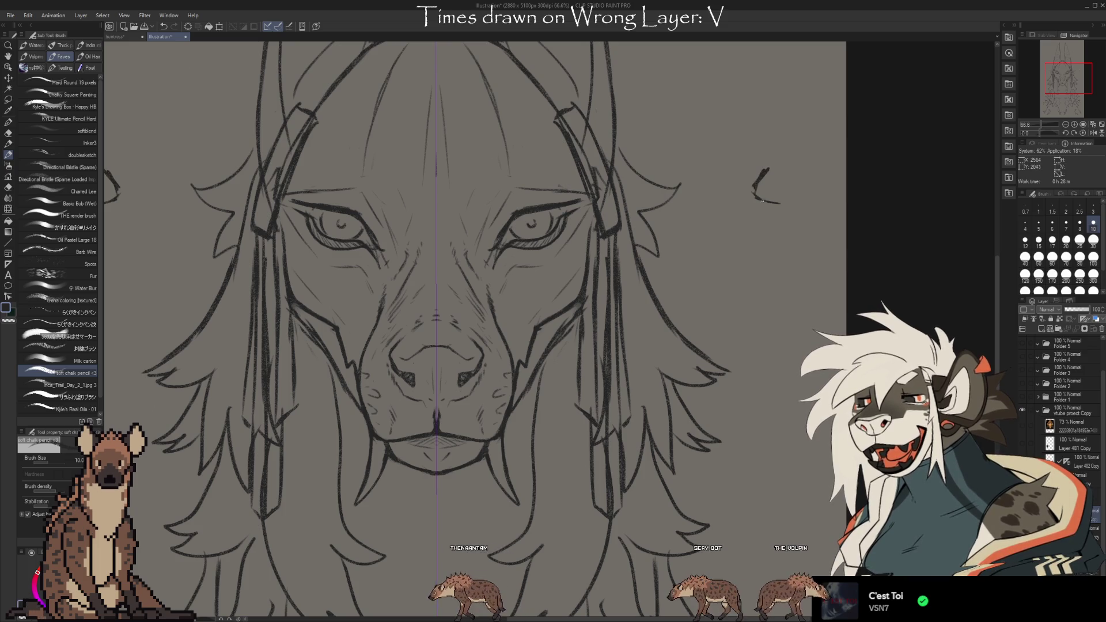
mouse_move(755, 183)
left_mouse_down()
mouse_move(797, 215)
mouse_move(684, 235)
left_mouse_up()
left_click_drag(749, 220, 727, 227)
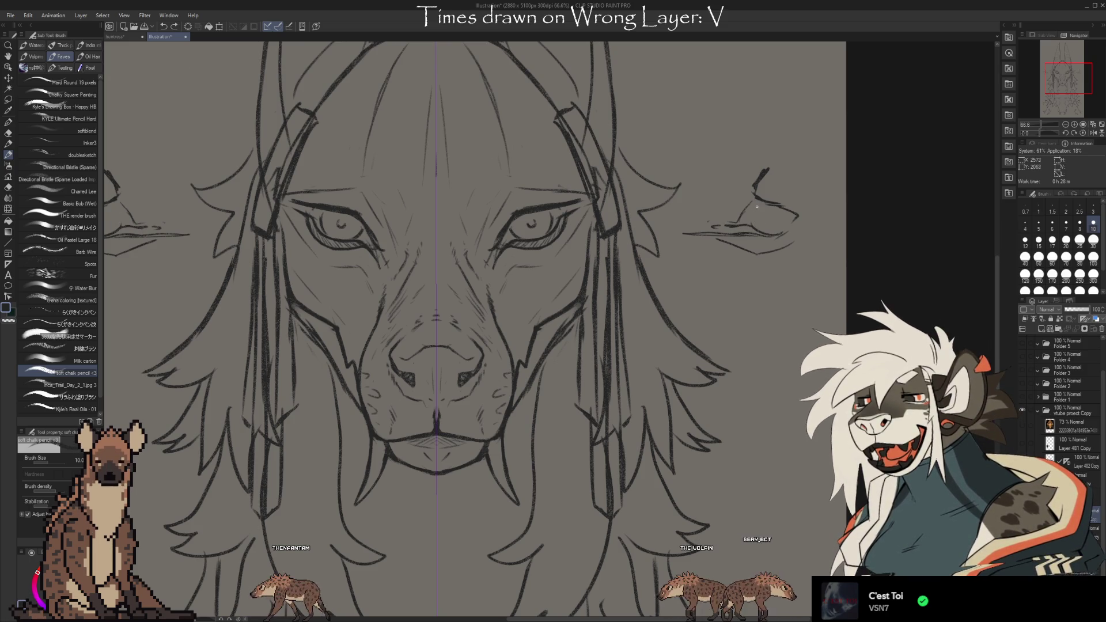
Draw a small round side eye with a small ear shape above it, undoing the line across
left_click_drag(758, 205, 775, 226)
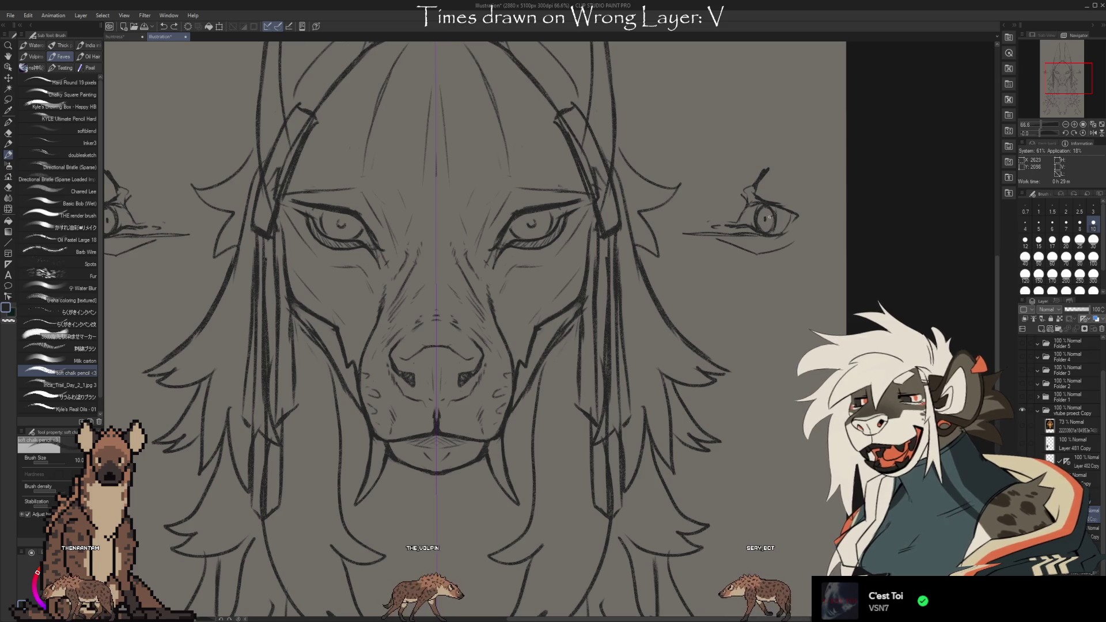
mouse_move(757, 106)
left_mouse_down()
mouse_move(766, 120)
mouse_move(758, 109)
left_mouse_up()
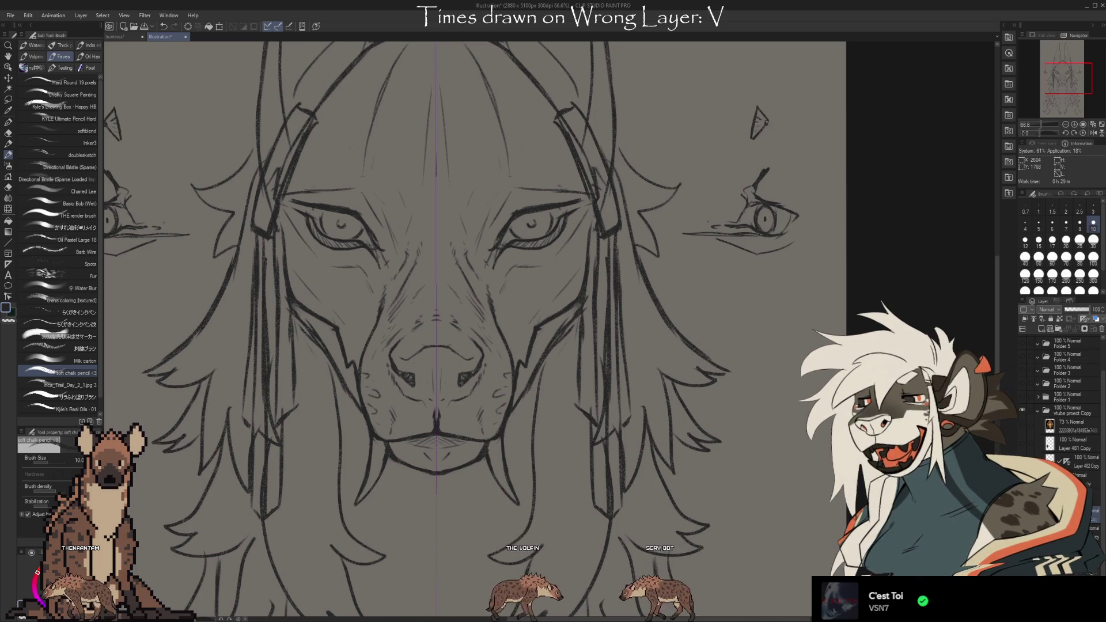
left_click_drag(762, 106, 753, 140)
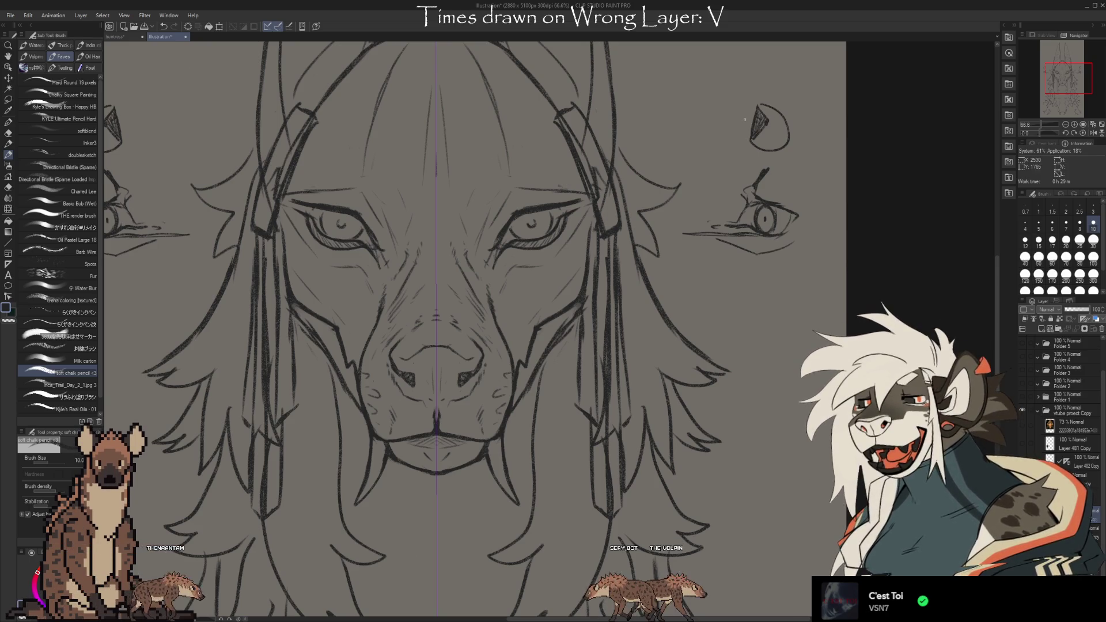
left_click_drag(769, 125, 741, 118)
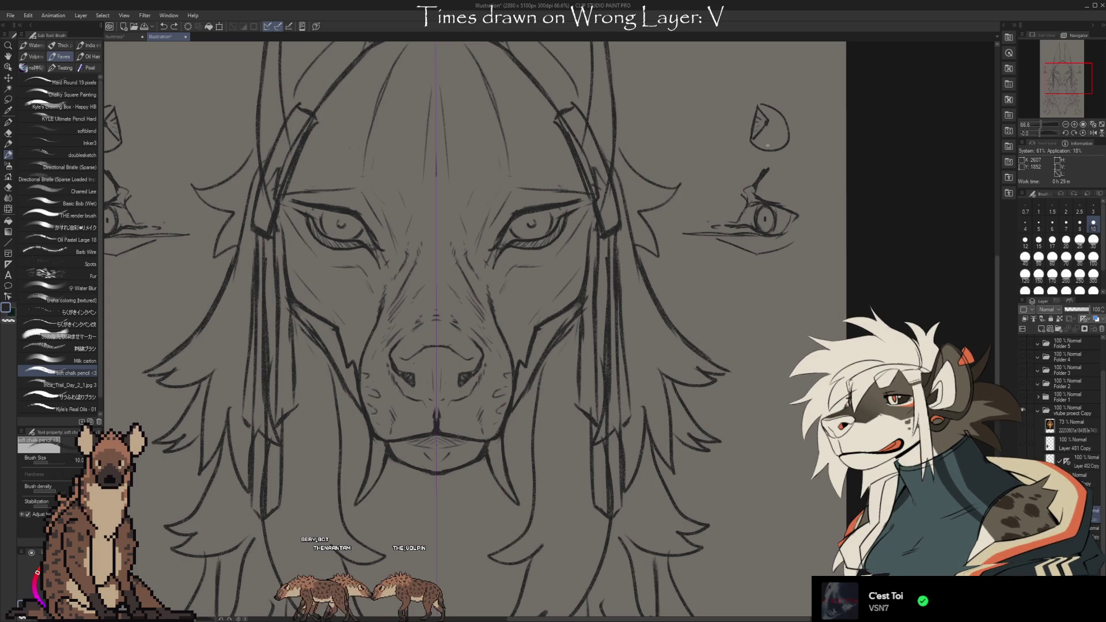
key("ctrl+z")
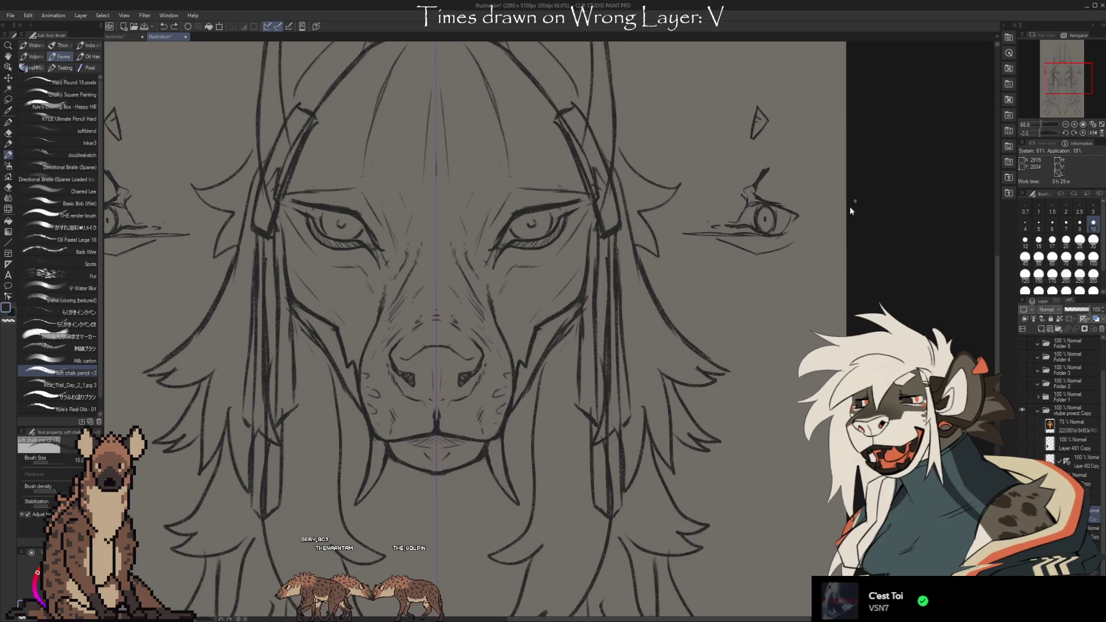
key("e")
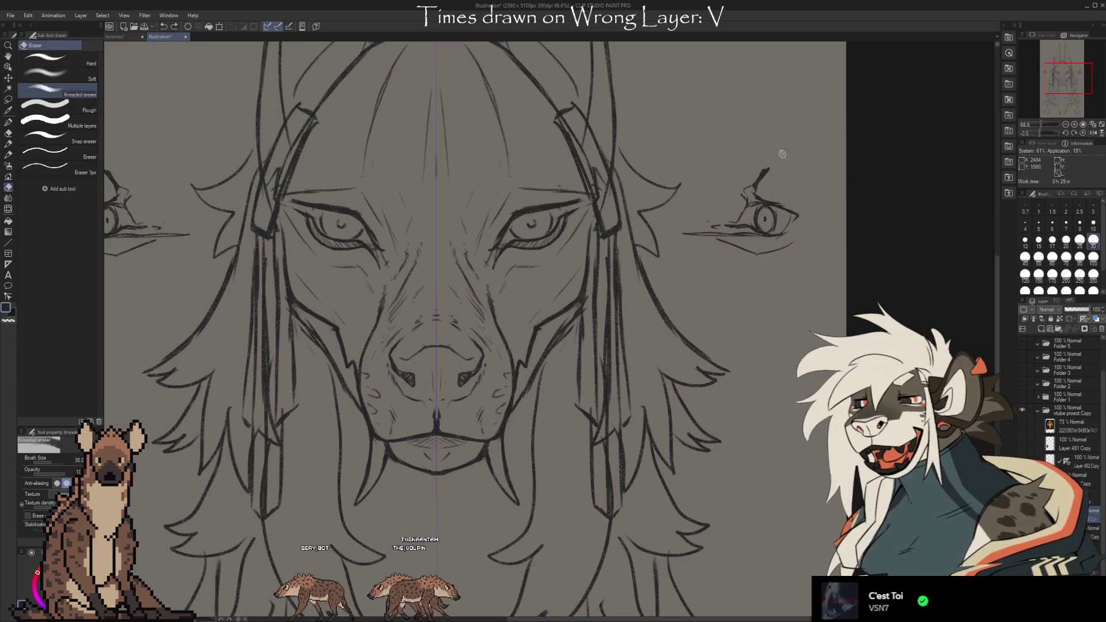
Erase the mirrored side eye sketches with the Kneaded eraser and return to the pencil
mouse_move(749, 222)
left_mouse_down()
mouse_move(778, 225)
mouse_move(768, 235)
left_mouse_up()
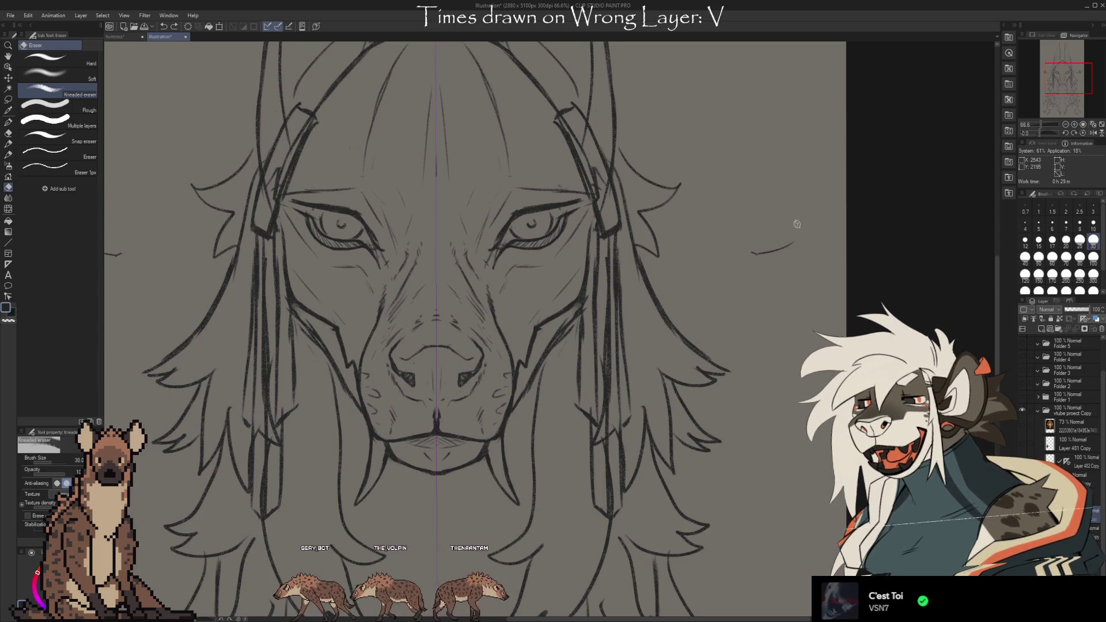
key("b")
scroll(749, 306, "down", 1)
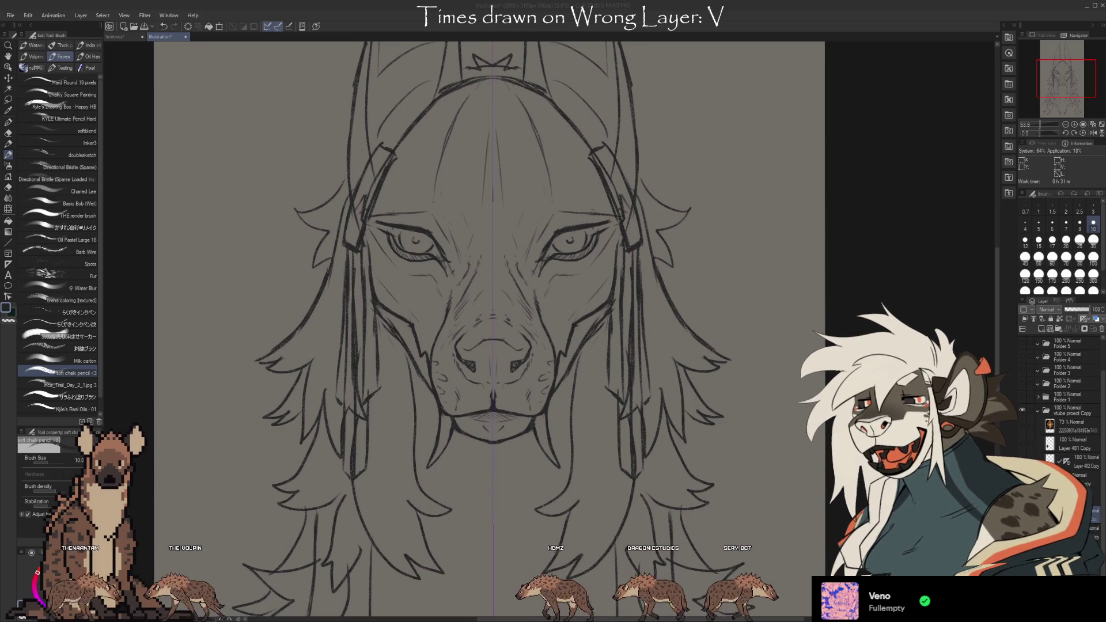
key("ctrl+minus")
key("ctrl+minus")
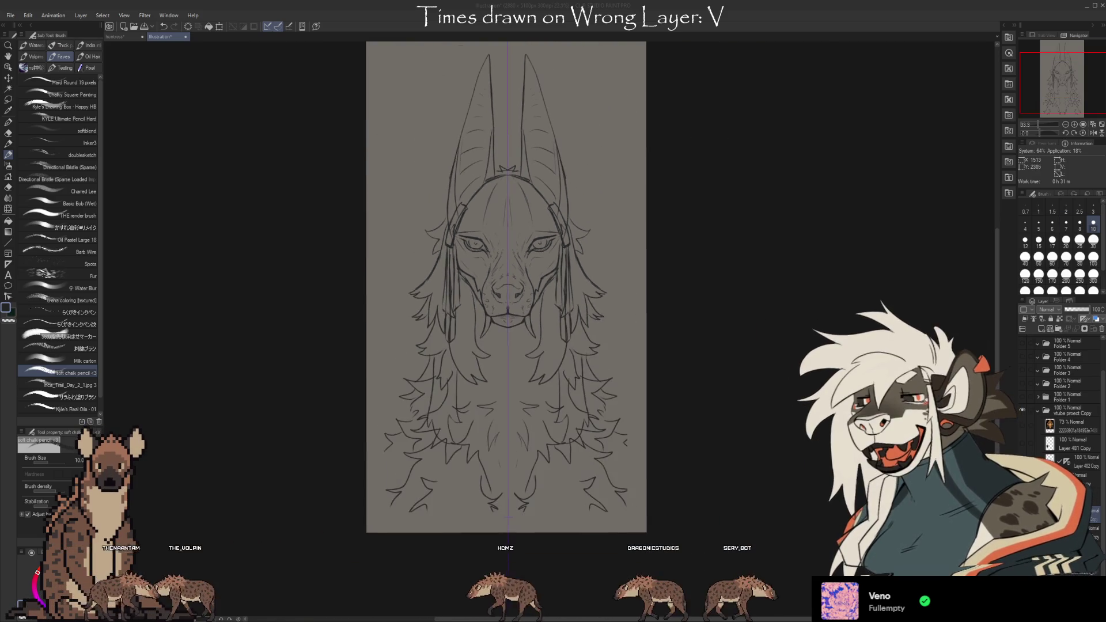
key("ctrl+plus")
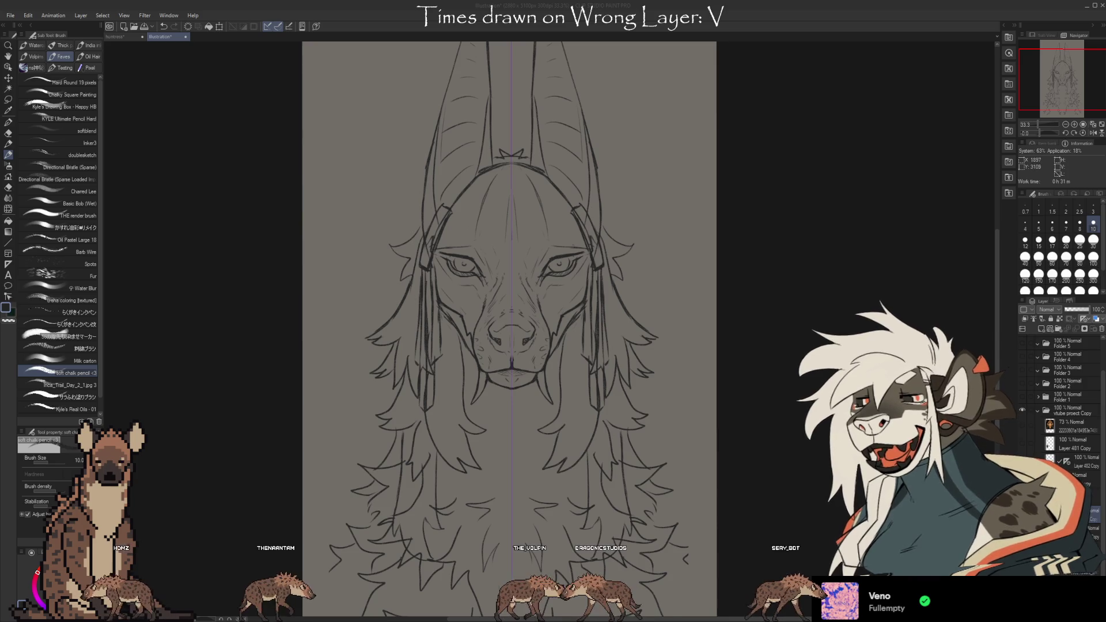
scroll(507, 323, "down", 3)
scroll(495, 404, "up", 3)
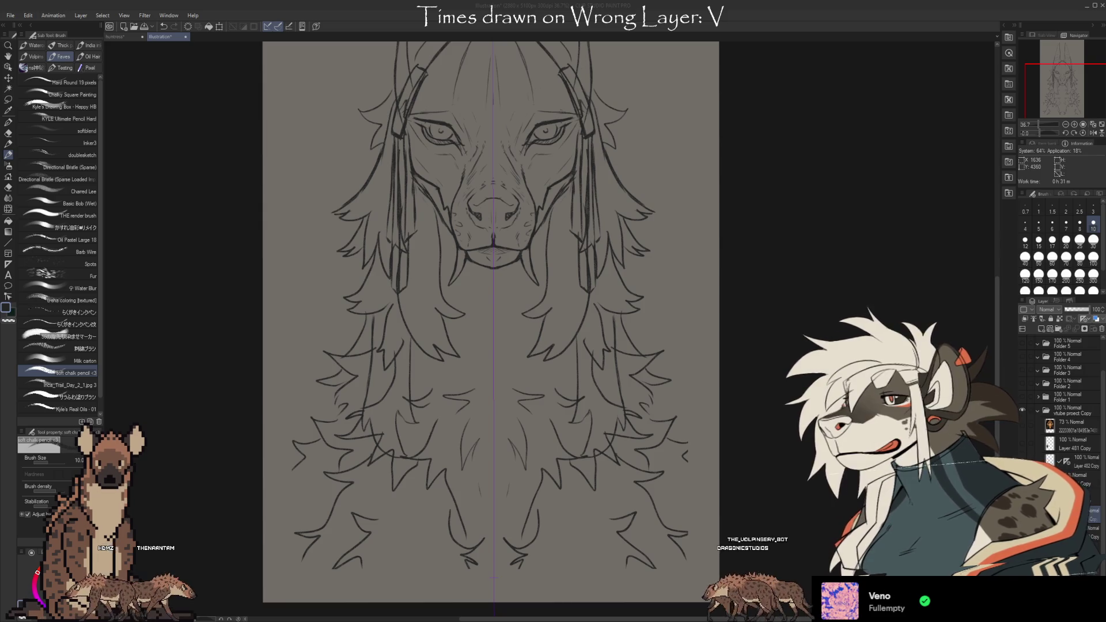
scroll(525, 515, "down", 3)
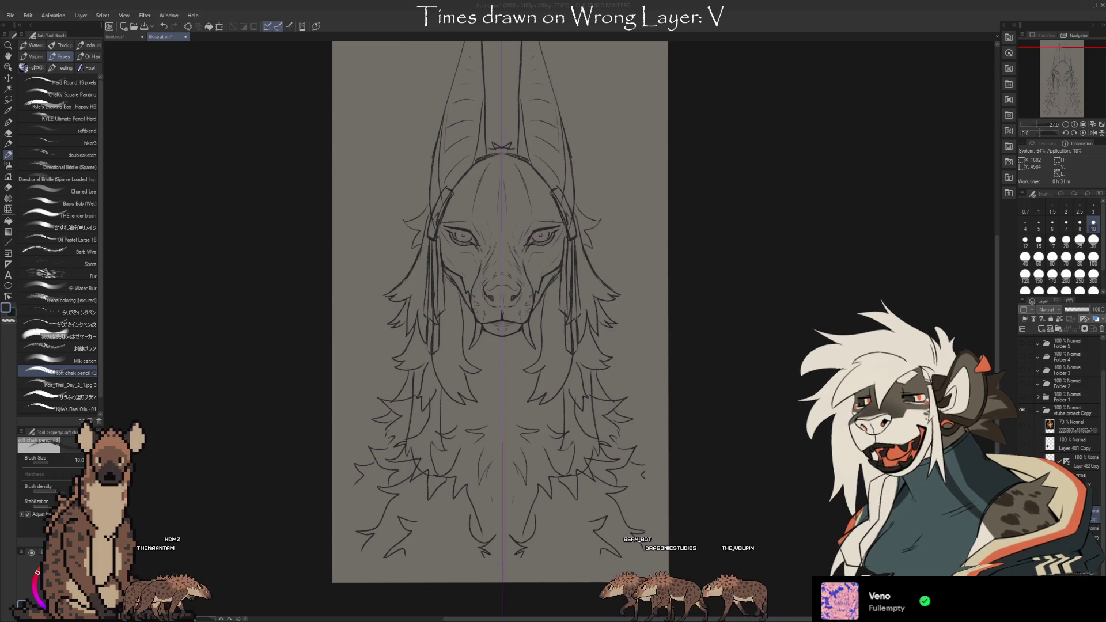
scroll(510, 443, "up", 3)
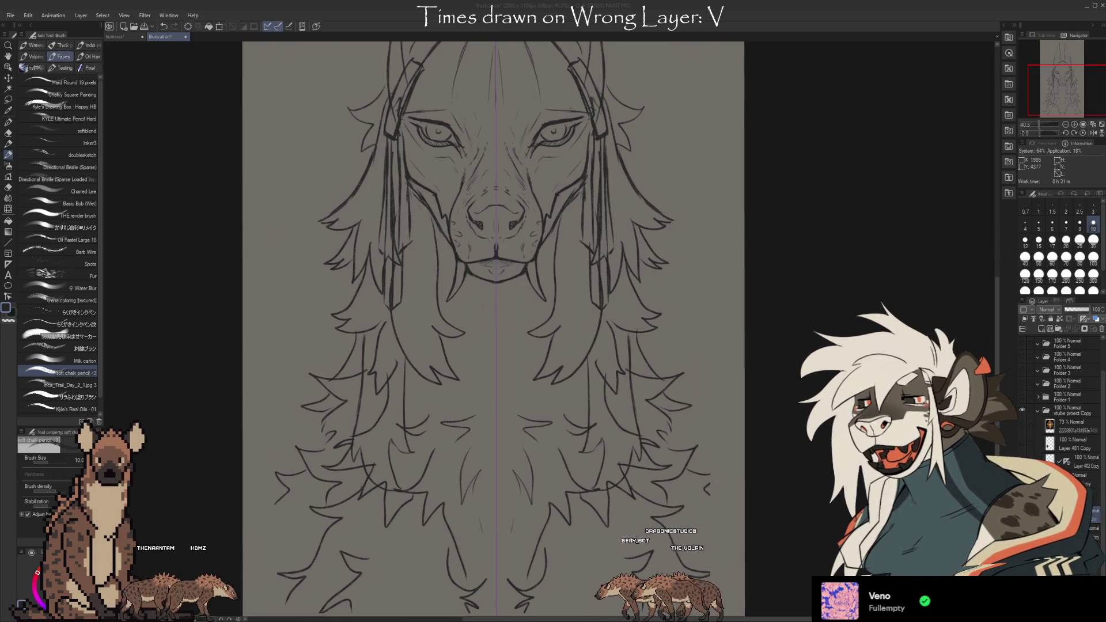
scroll(566, 504, "down", 1)
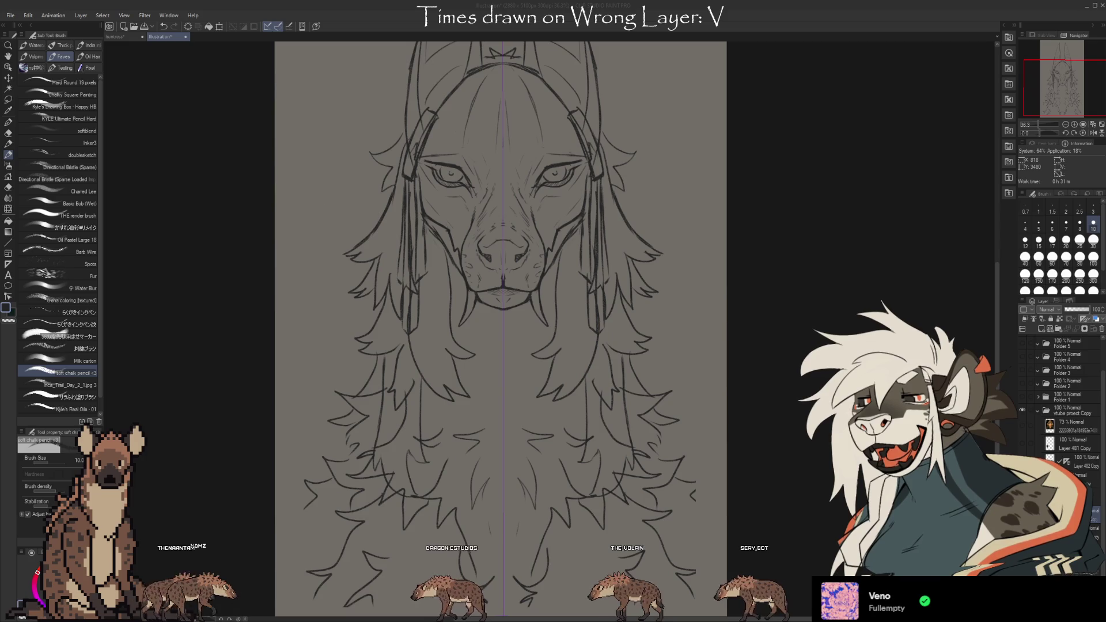
scroll(449, 419, "down", 2)
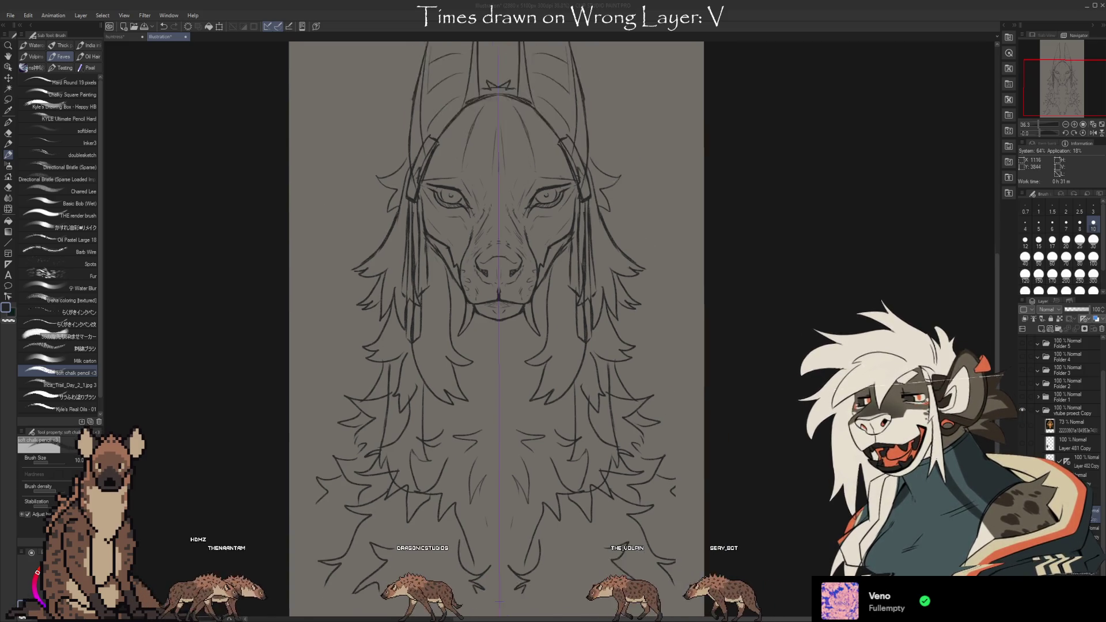
scroll(461, 230, "down", 1)
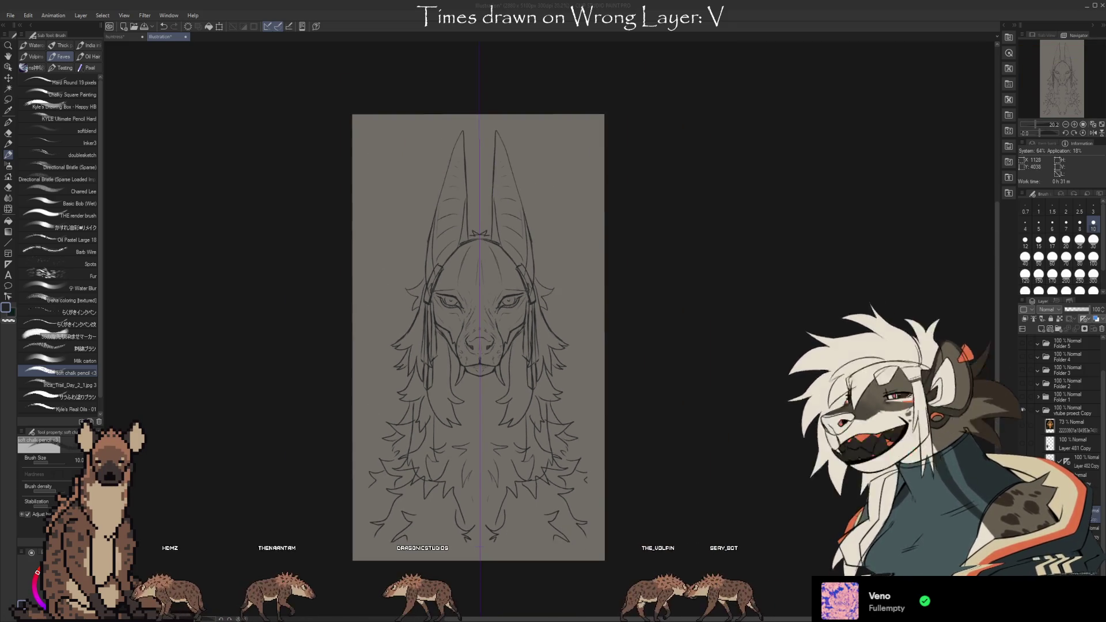
scroll(489, 133, "up", 3)
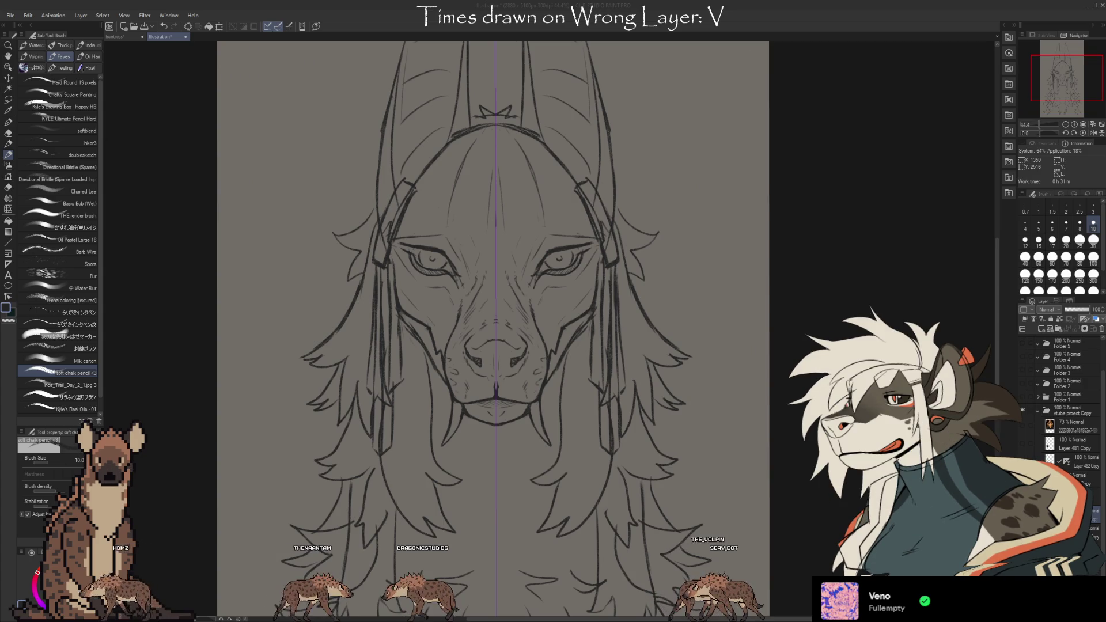
scroll(496, 323, "up", 2)
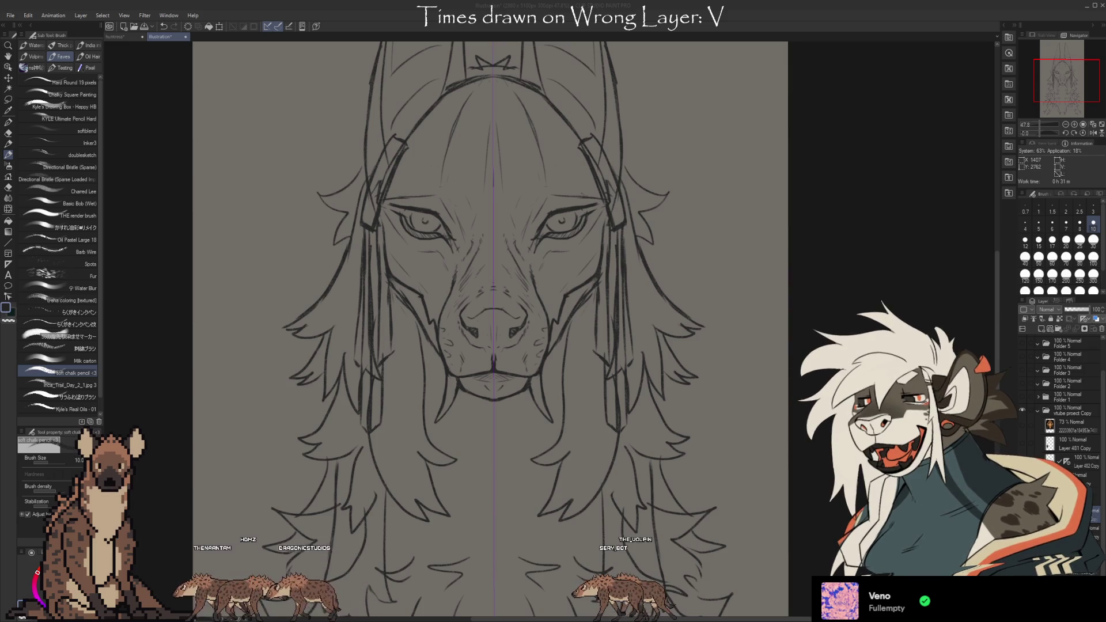
scroll(490, 323, "up", 3)
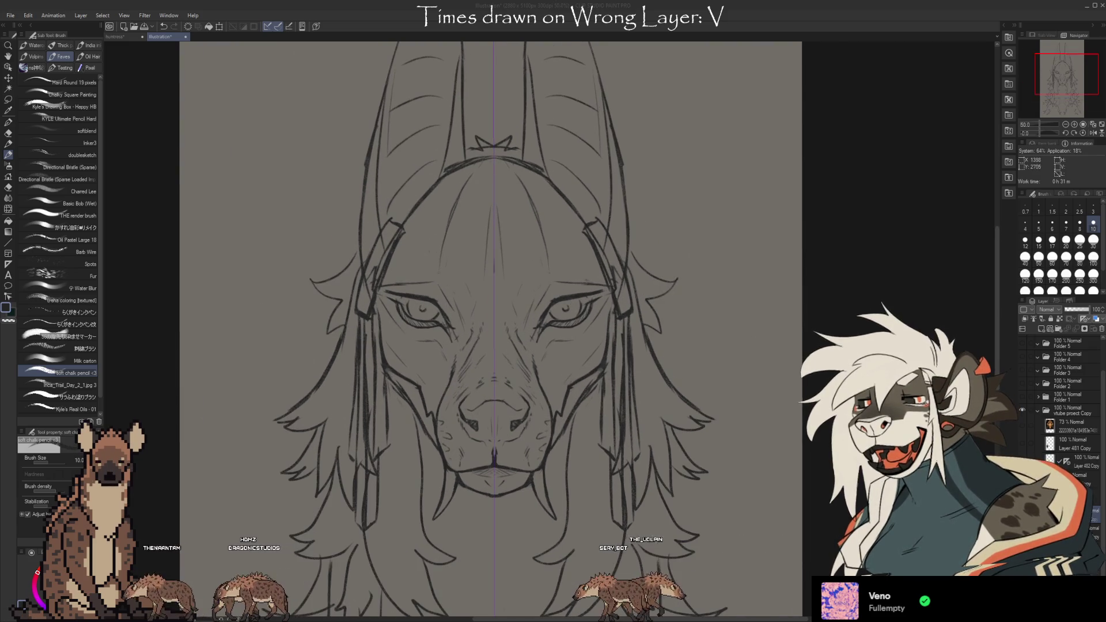
scroll(490, 473, "up", 1)
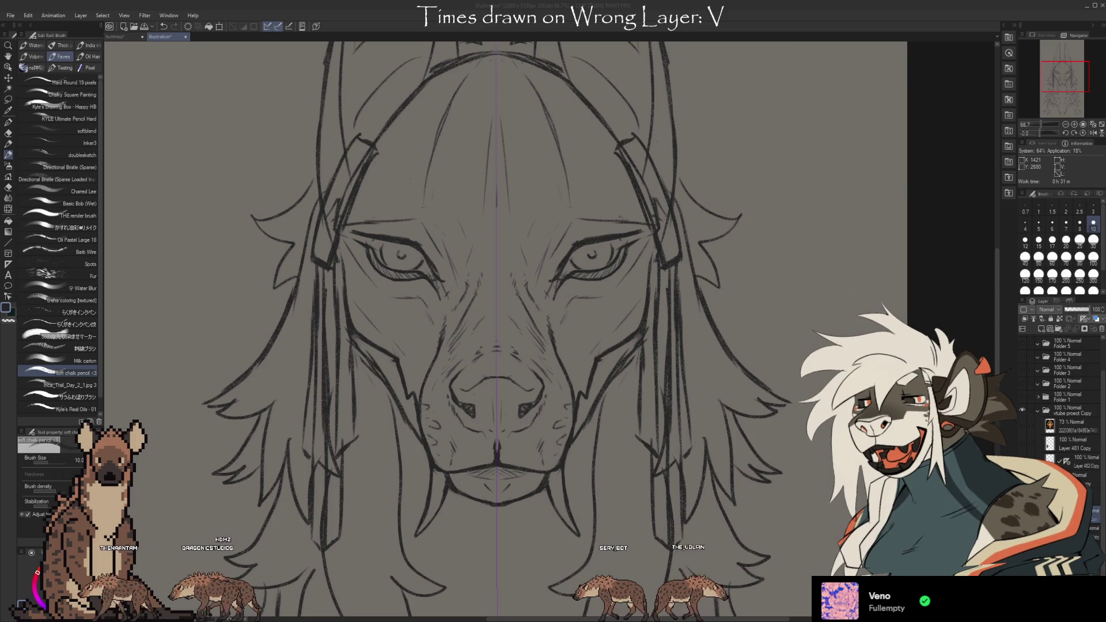
scroll(420, 297, "down", 1)
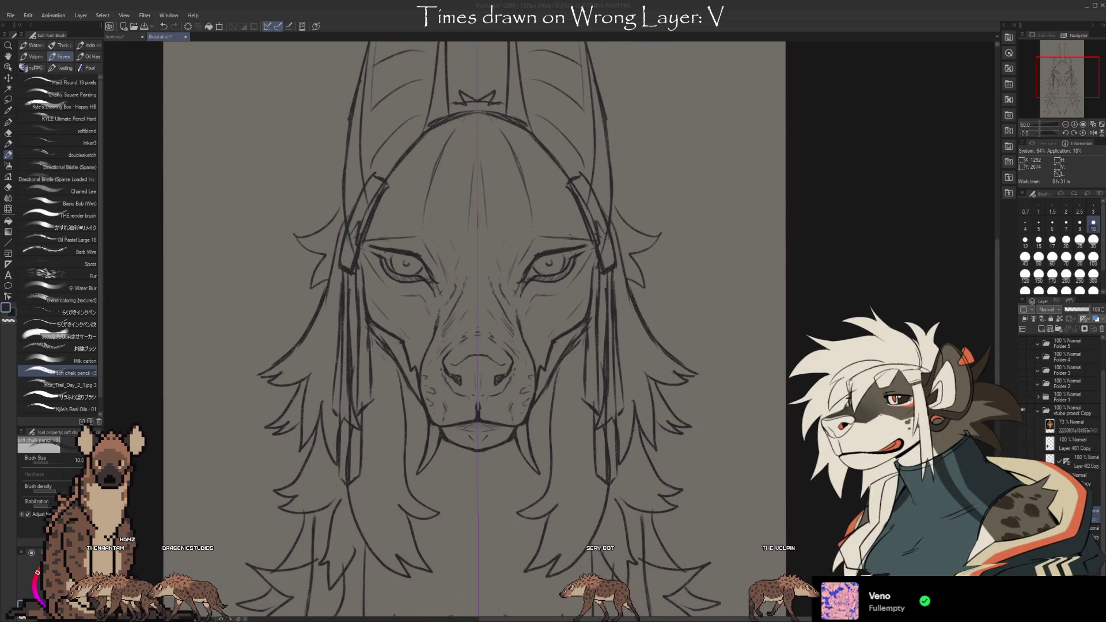
scroll(444, 484, "up", 3)
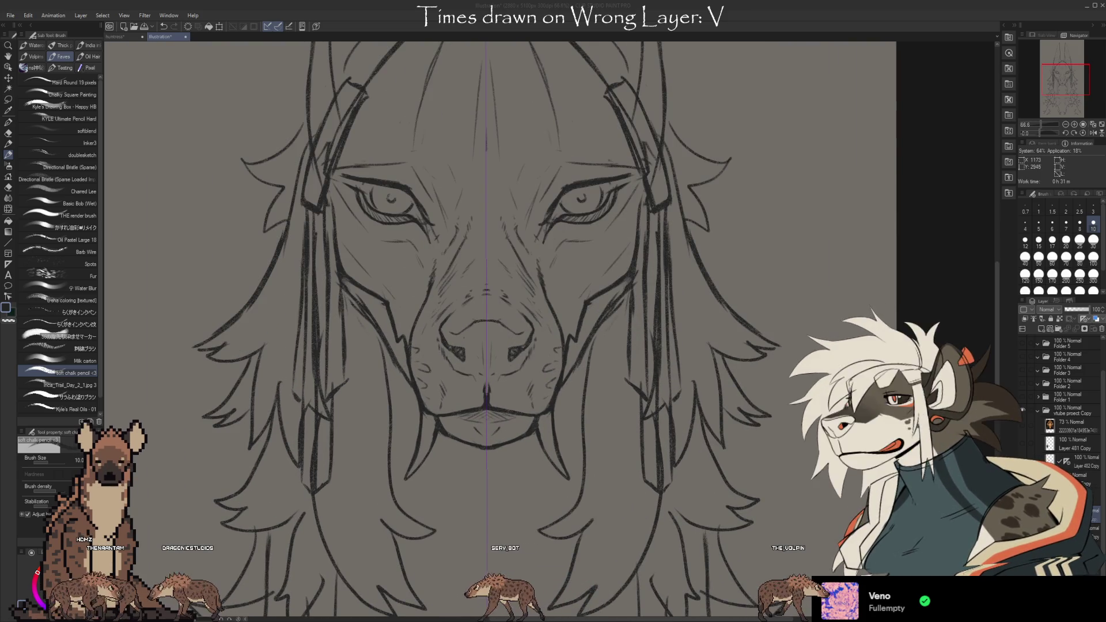
scroll(390, 425, "down", 1)
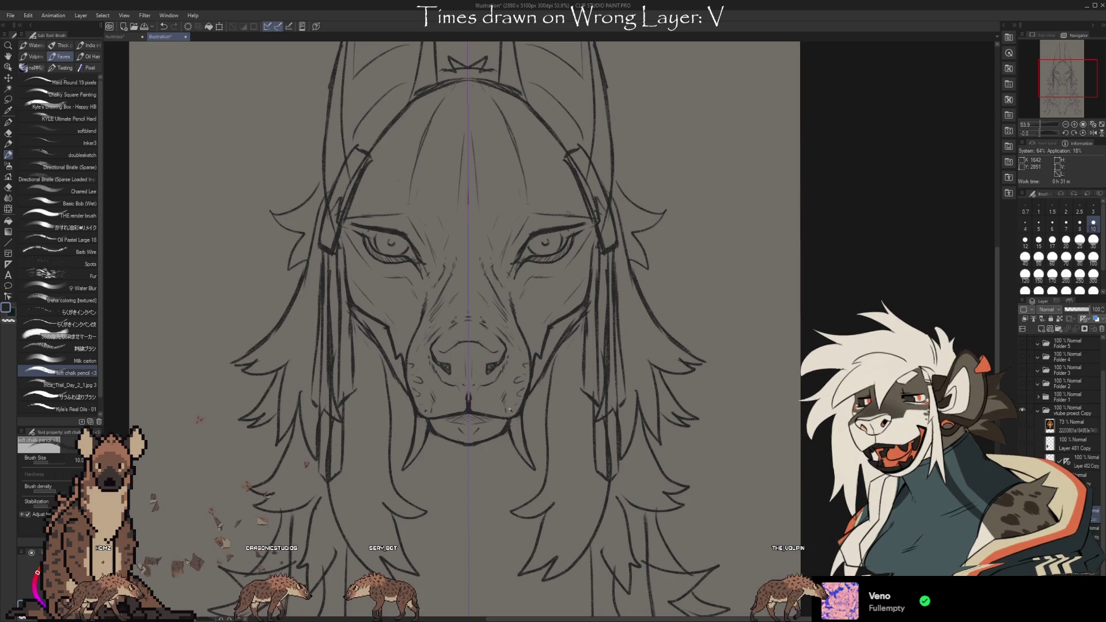
left_click_drag(493, 437, 445, 439)
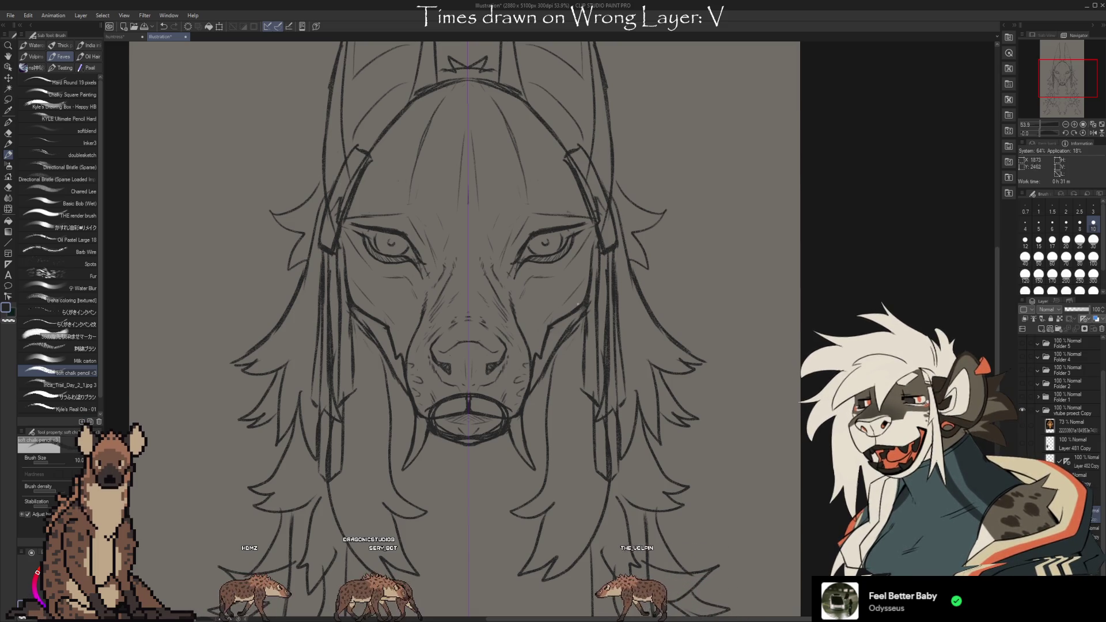
Undo the stray mouth strokes and lower the sketch layer's opacity to 29%
key("ctrl+z")
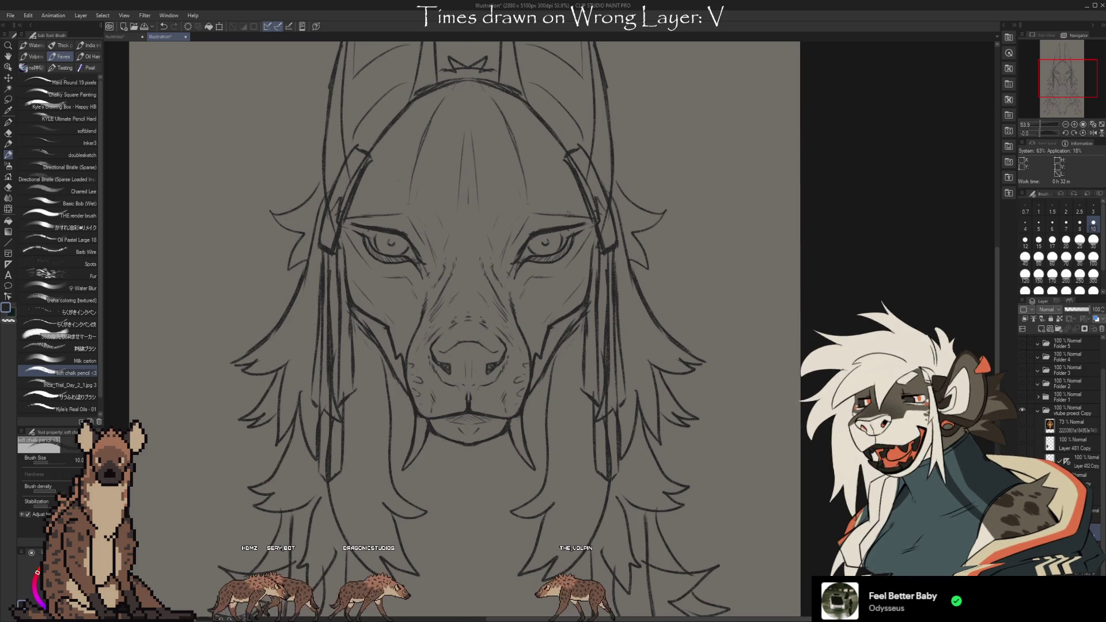
left_click_drag(1086, 309, 1067, 303)
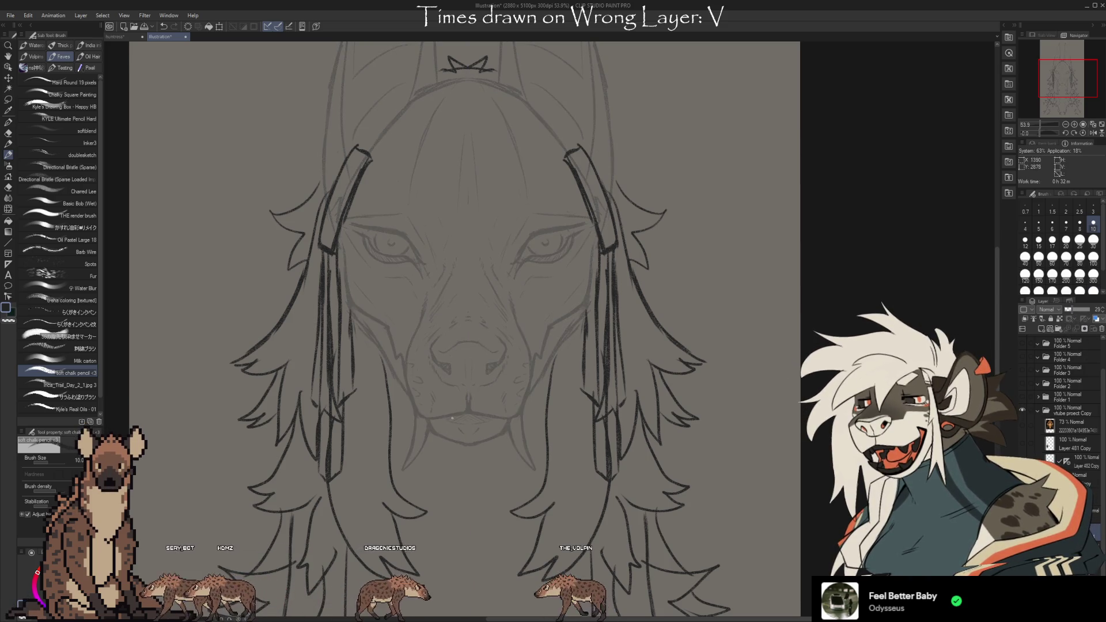
On the mirrored lineart layer, ink small closed lips without fangs and both muzzle side lines
left_click(485, 408, "ctrl+shift")
left_click_drag(468, 393, 497, 428)
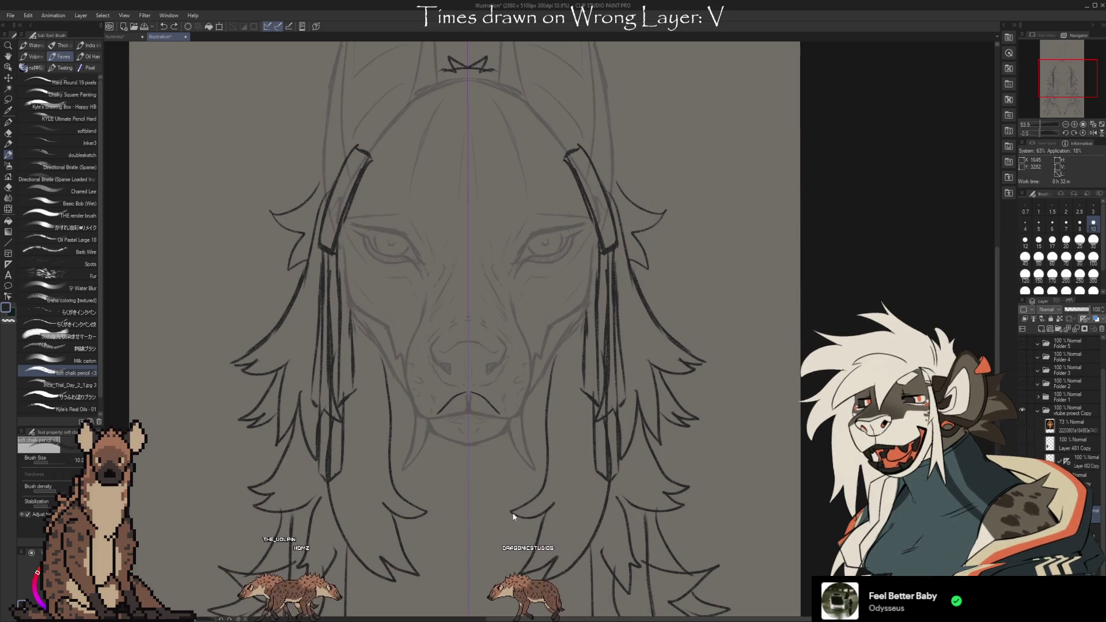
left_click_drag(439, 404, 497, 406)
key("ctrl+z")
key("ctrl+z")
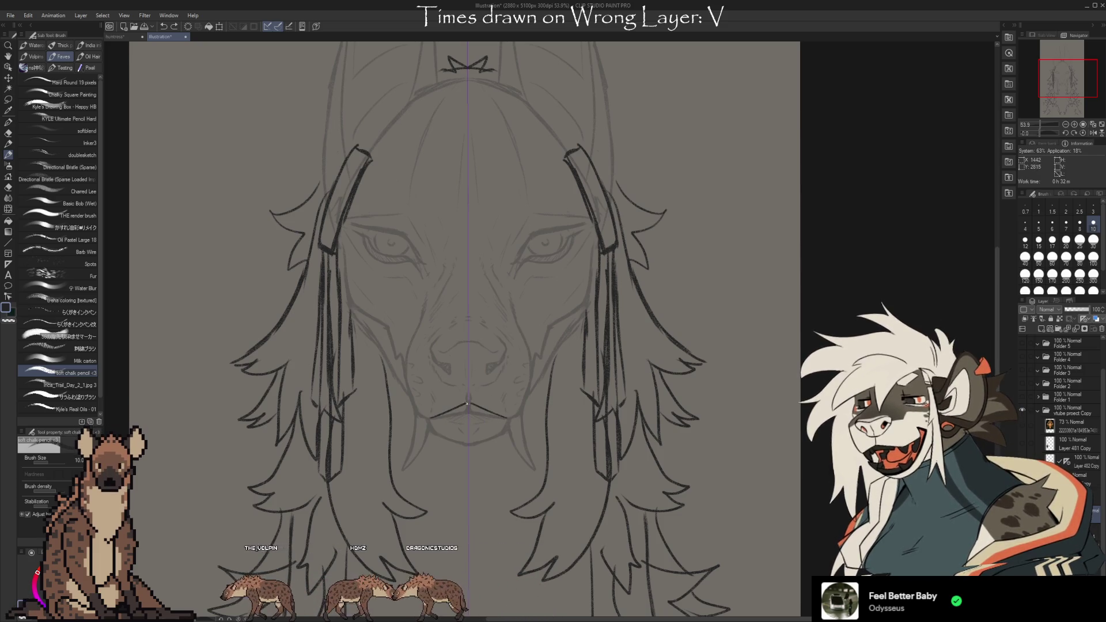
left_click_drag(443, 416, 494, 418)
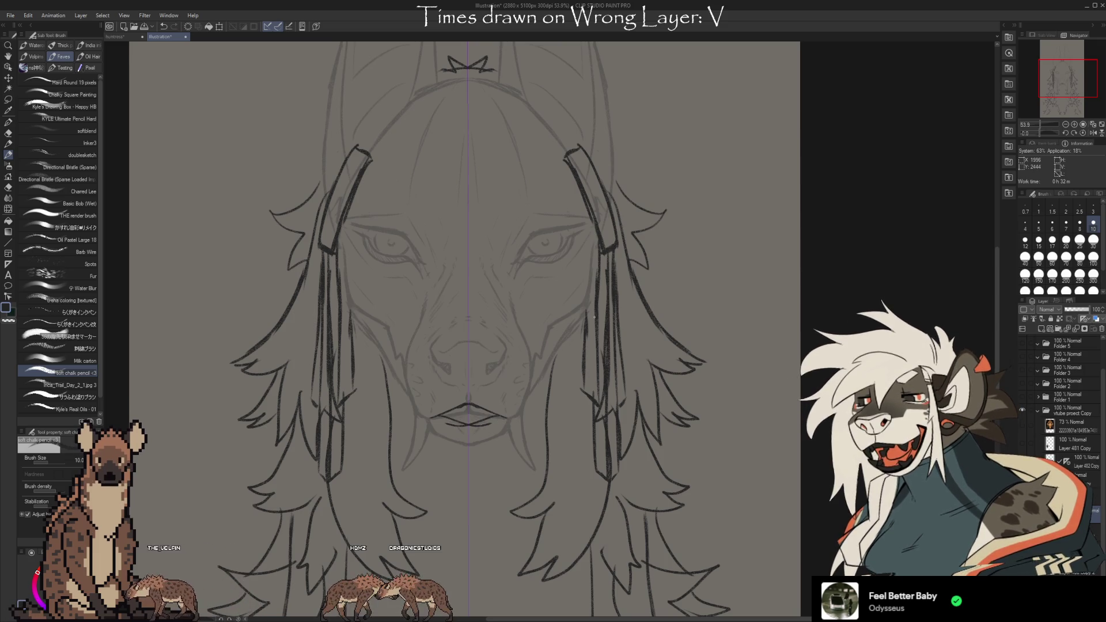
left_click_drag(393, 339, 403, 360)
left_click_drag(545, 340, 535, 363)
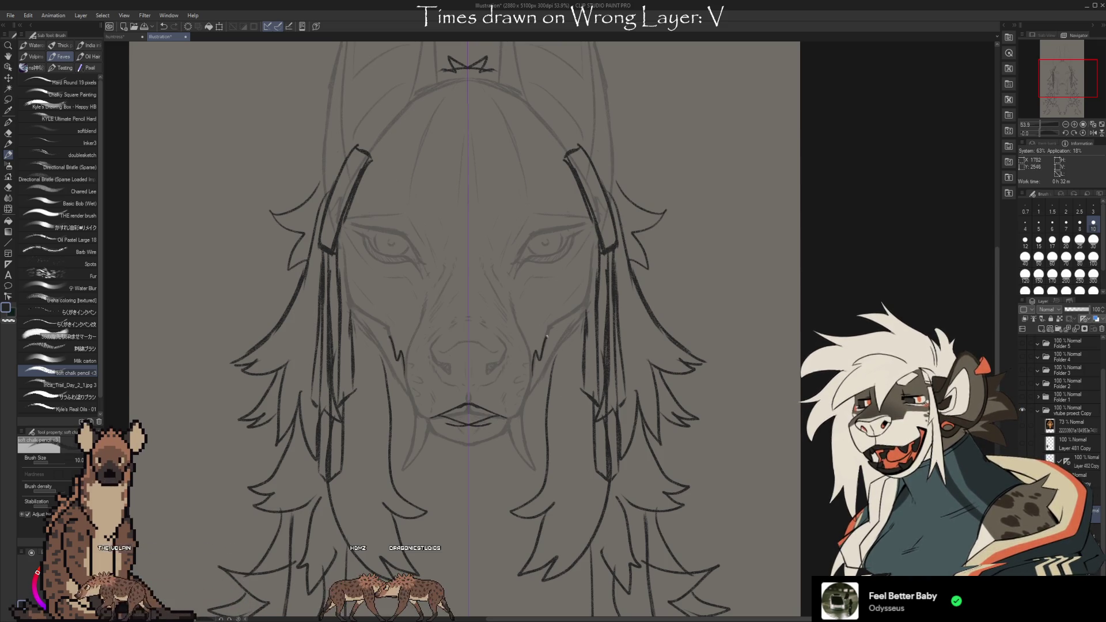
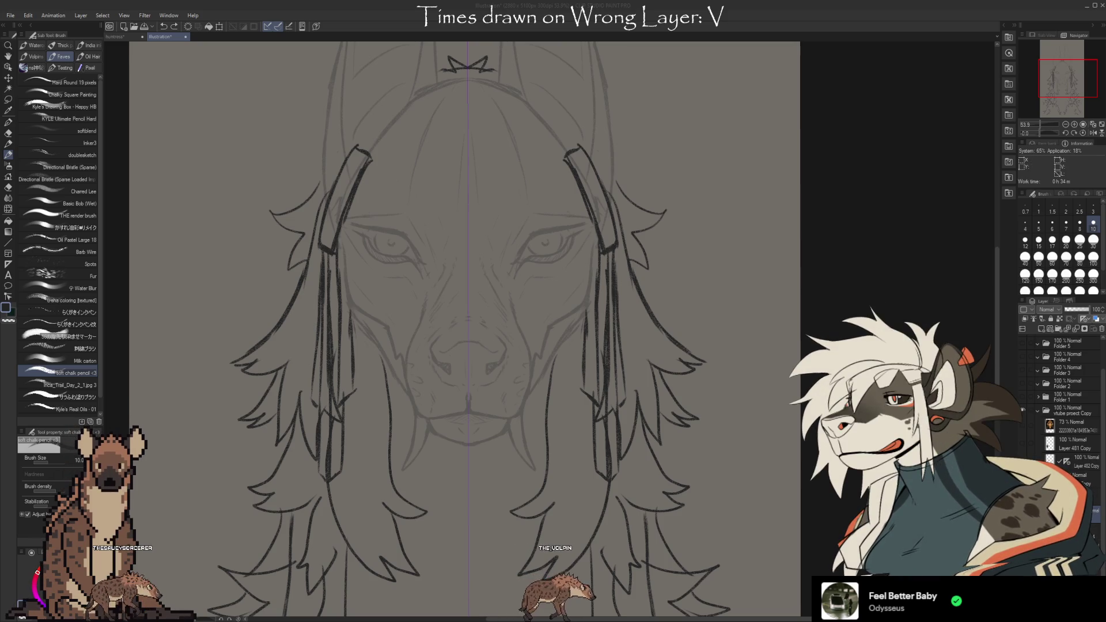
Zoom out to about 40% and undo to restore the faded head lines to full strength
scroll(693, 382, "down", 2)
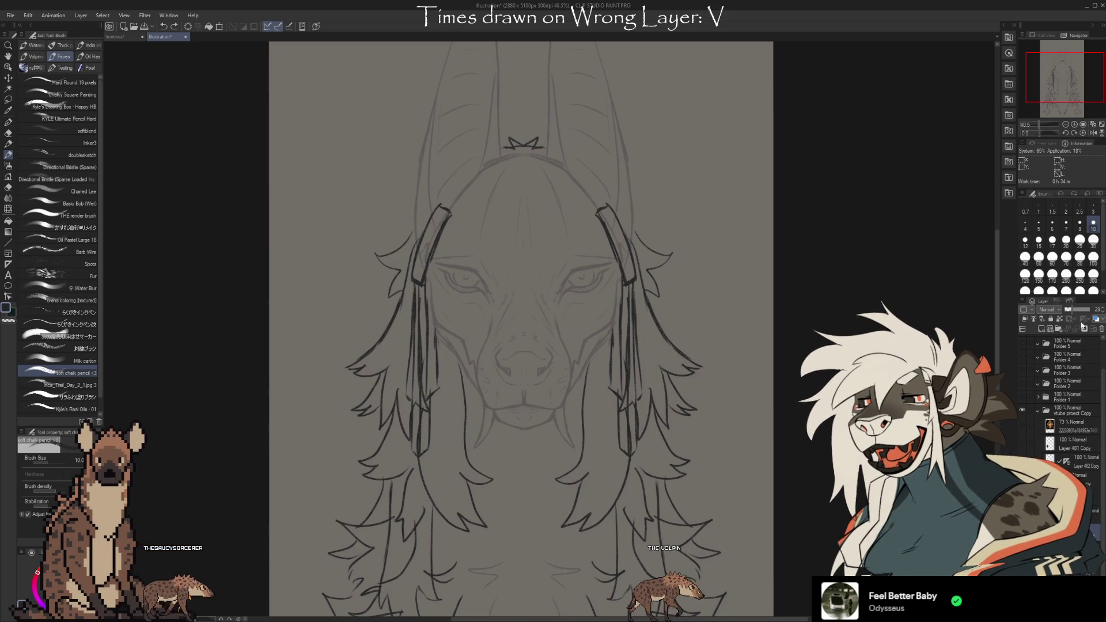
key("ctrl+z")
key("ctrl+z")
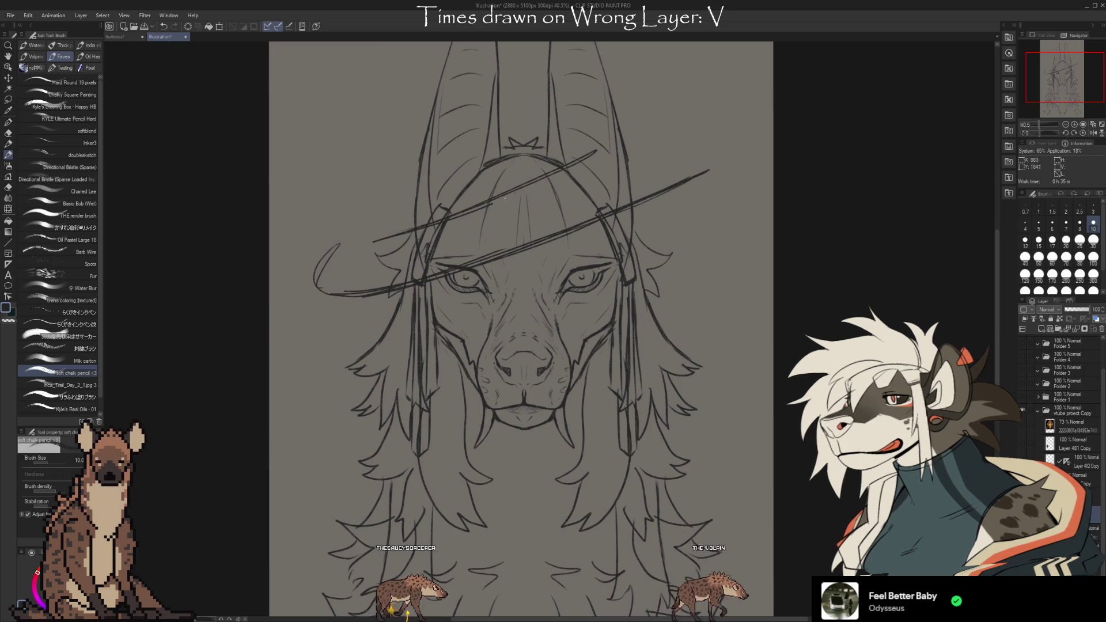
Sketch the rounded hat crown on the right and trim the brim's overshooting tip
left_click_drag(599, 142, 593, 197)
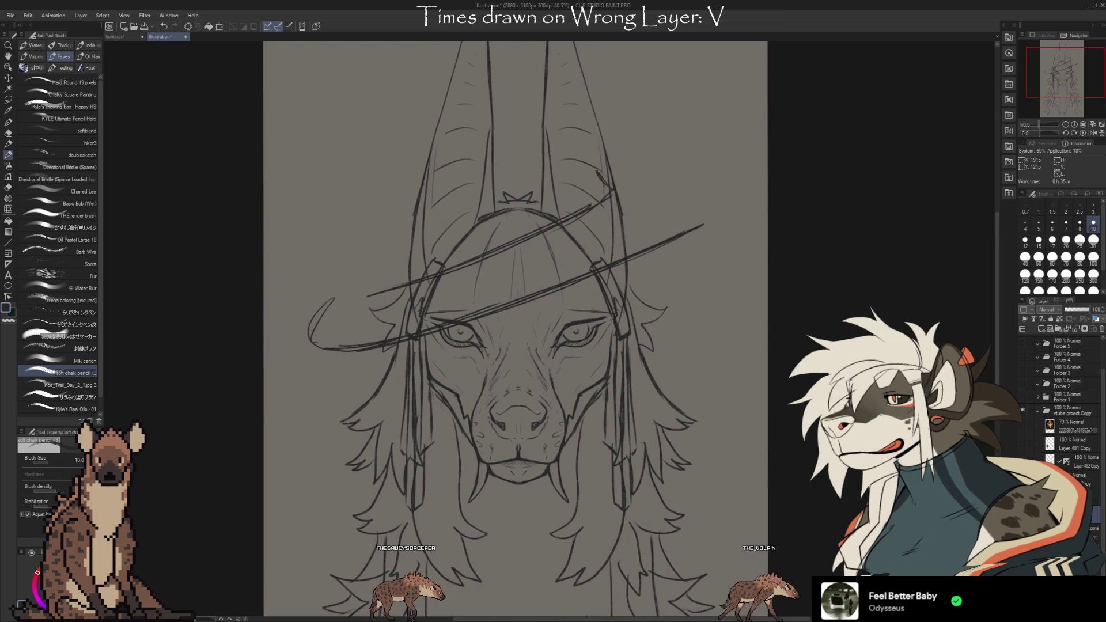
mouse_move(612, 210)
left_mouse_down()
mouse_move(714, 209)
mouse_move(621, 184)
left_mouse_up()
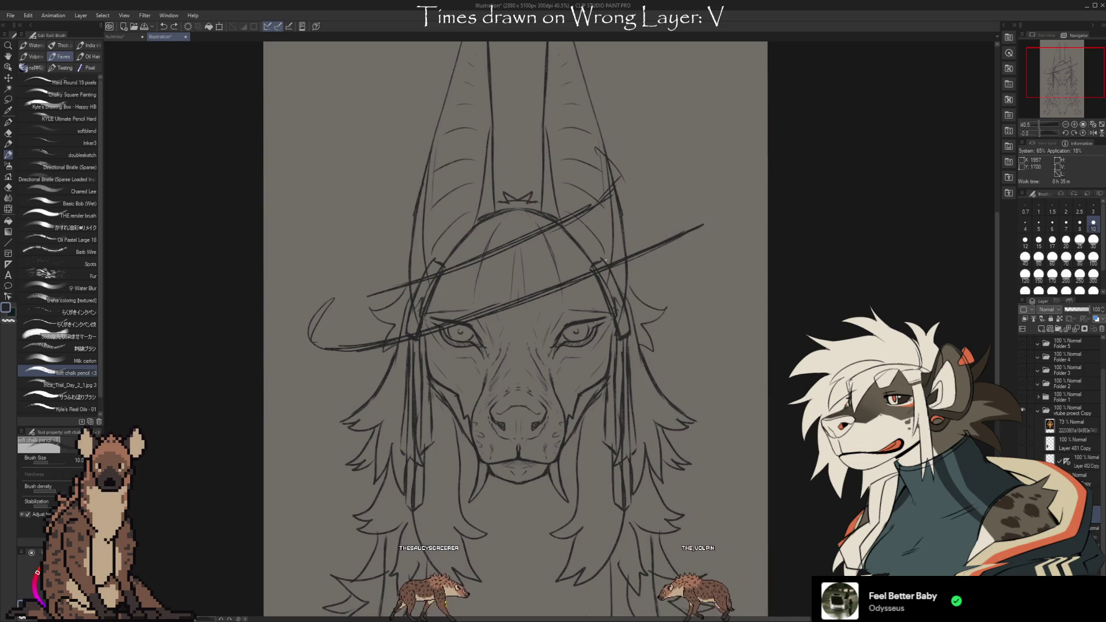
left_click_drag(675, 229, 607, 133)
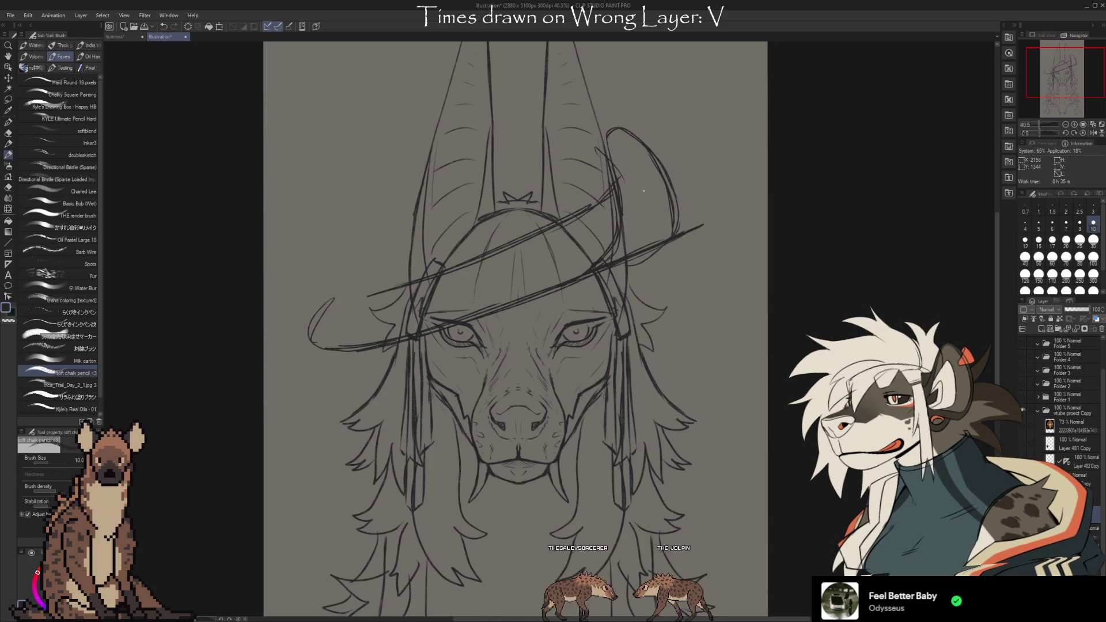
left_click_drag(646, 187, 648, 202)
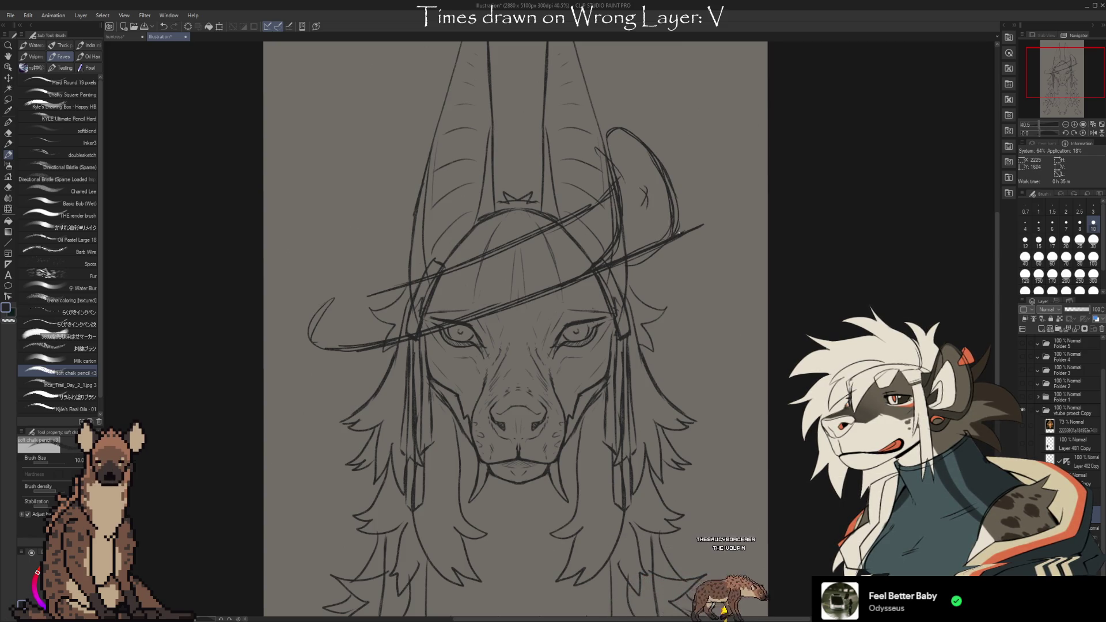
key("e")
left_click_drag(686, 230, 707, 217)
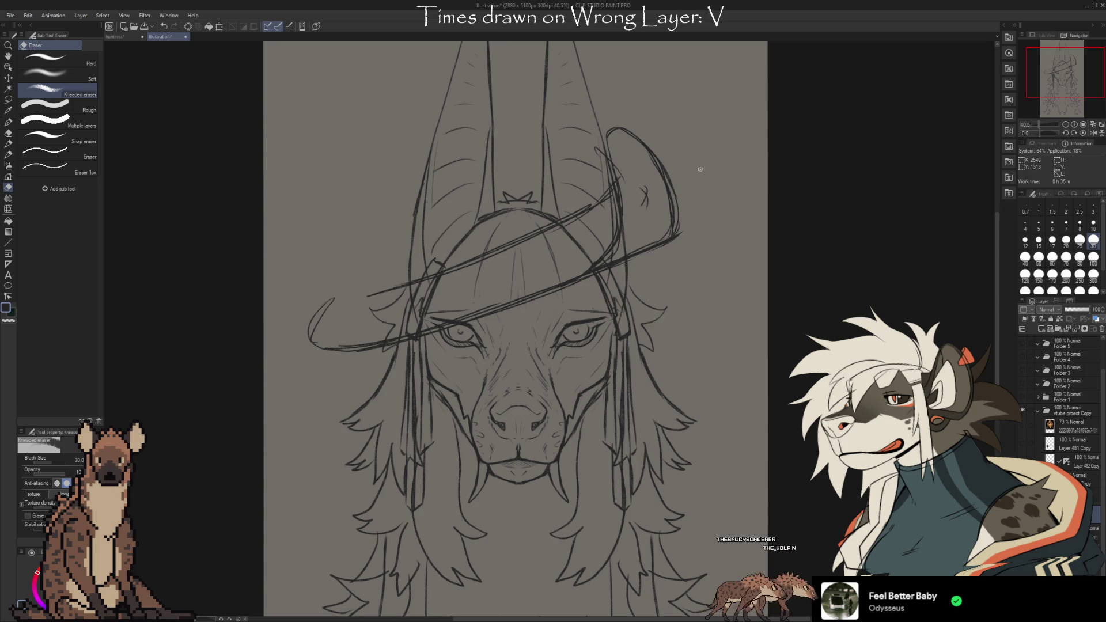
key("b")
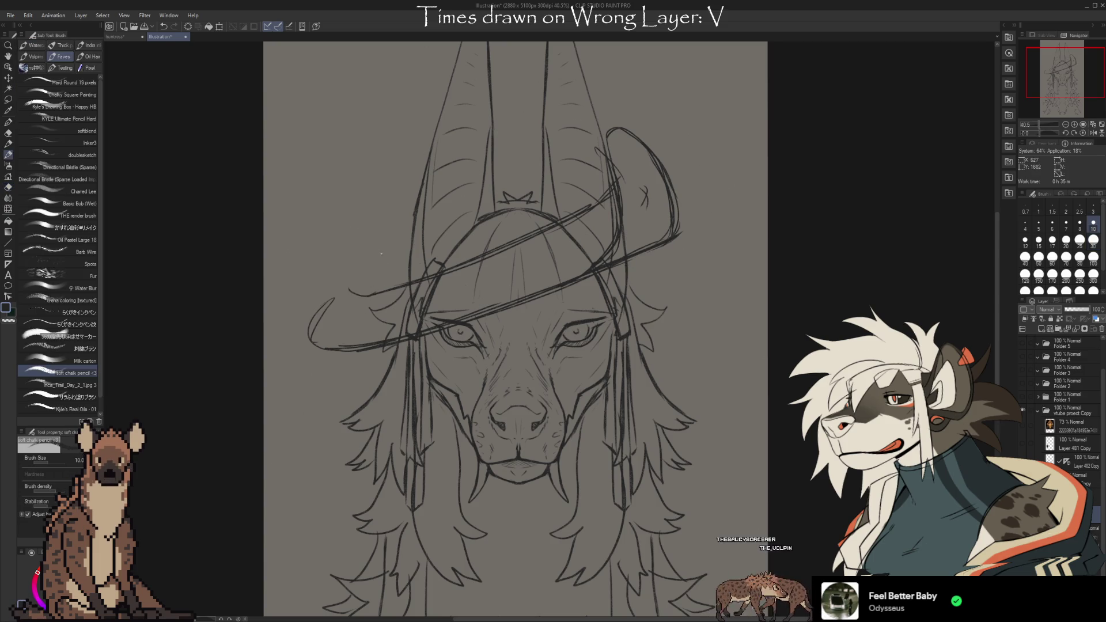
Sketch the hat's left side and crown, undo the last two strokes, and hide the hat layer
left_click_drag(367, 291, 351, 213)
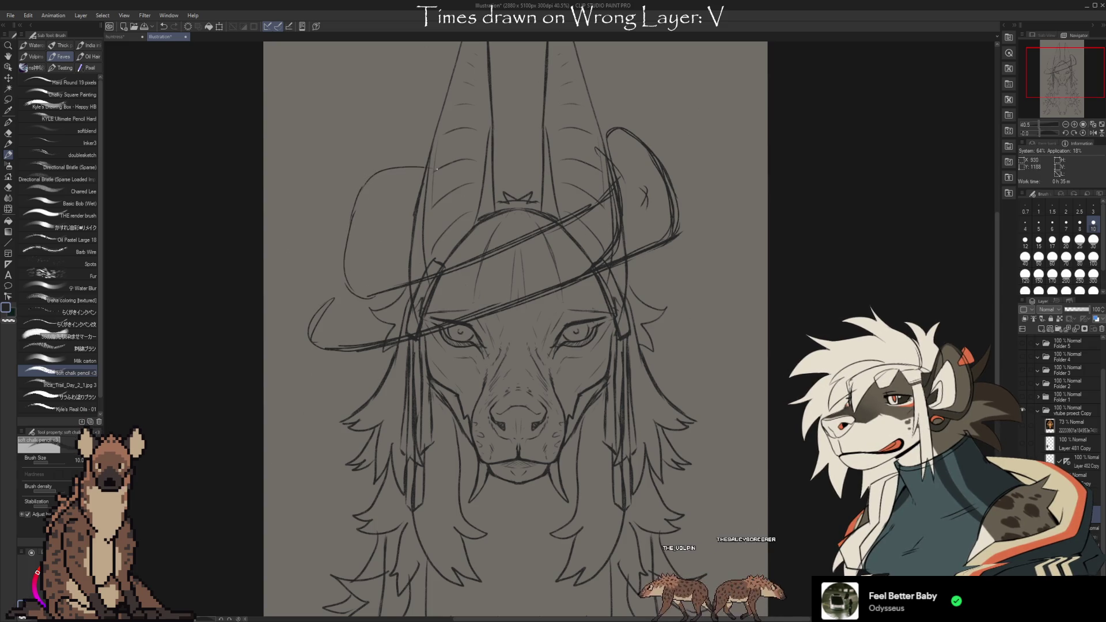
left_click_drag(469, 135, 557, 148)
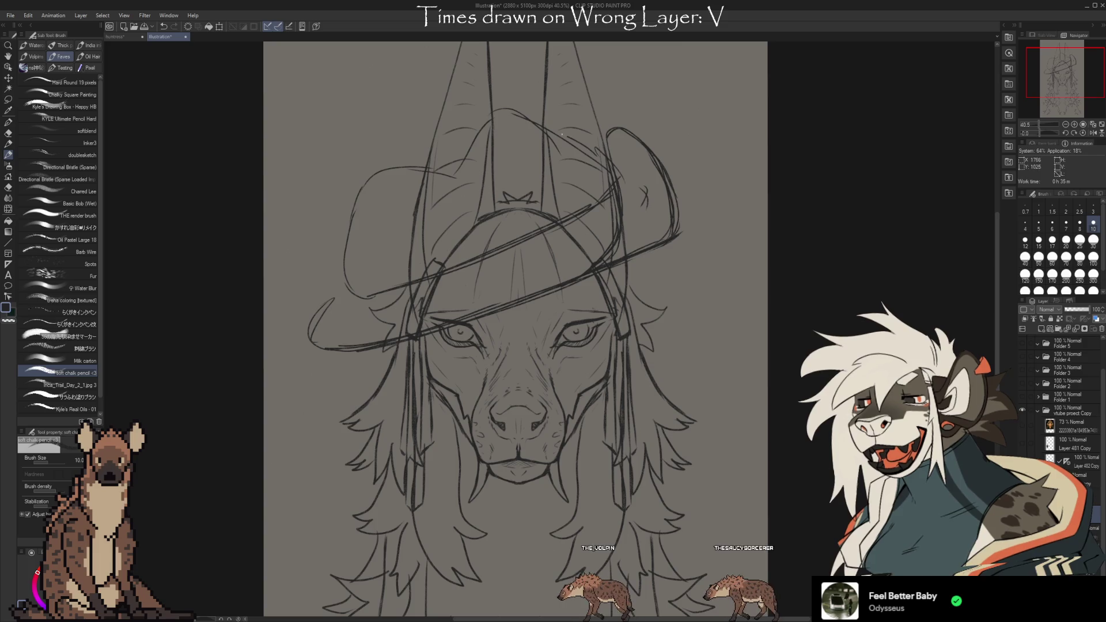
left_click_drag(493, 112, 455, 167)
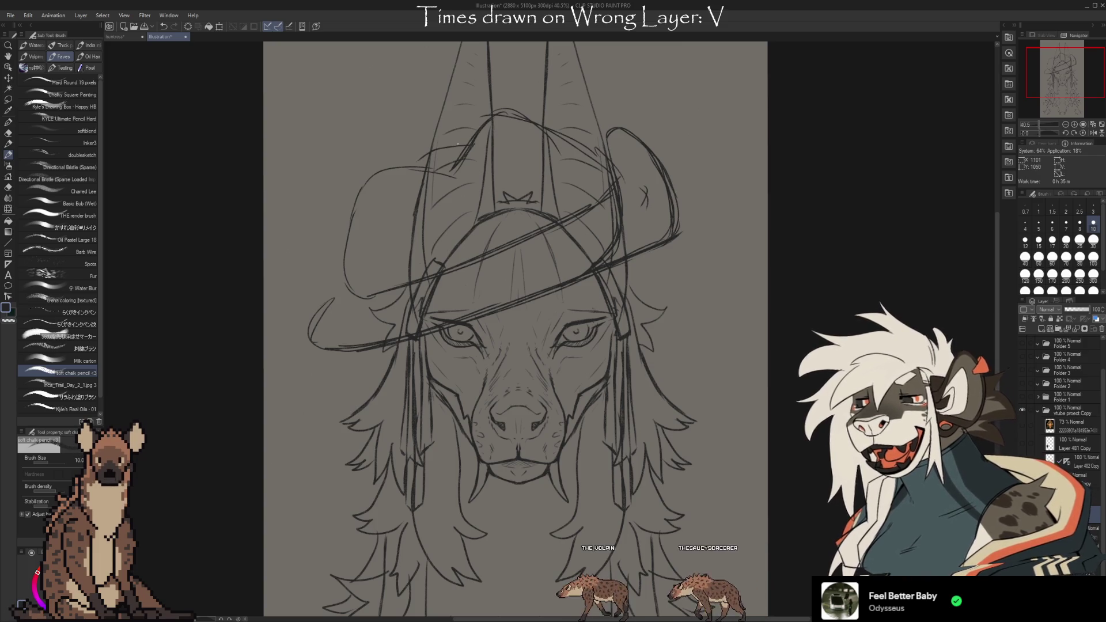
left_click_drag(384, 168, 455, 151)
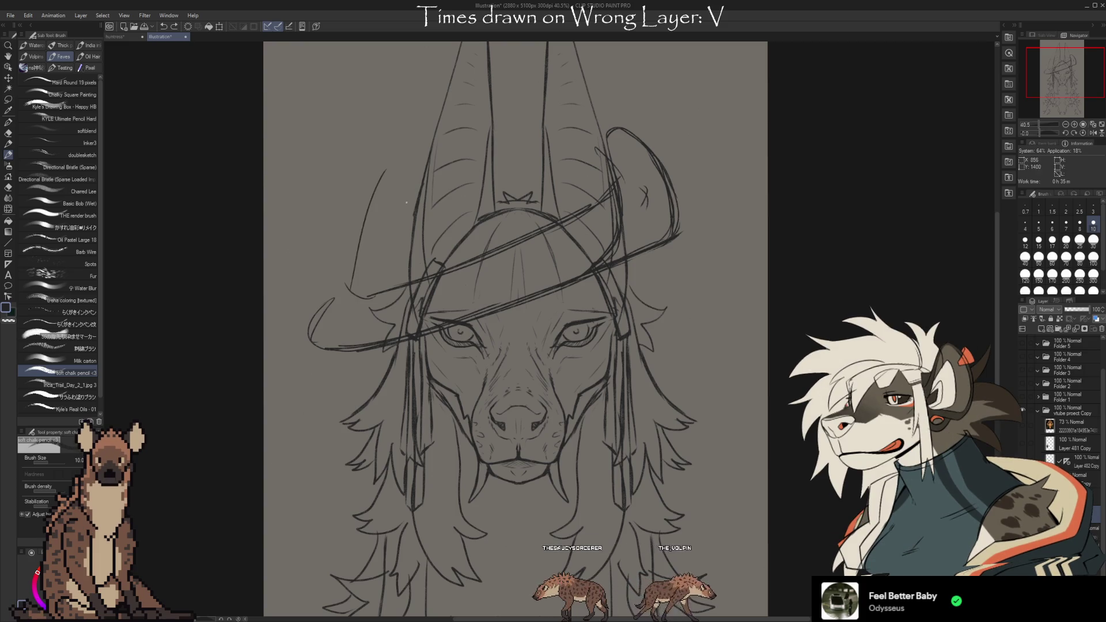
mouse_move(353, 259)
left_mouse_down()
mouse_move(369, 190)
mouse_move(524, 140)
mouse_move(412, 203)
left_mouse_up()
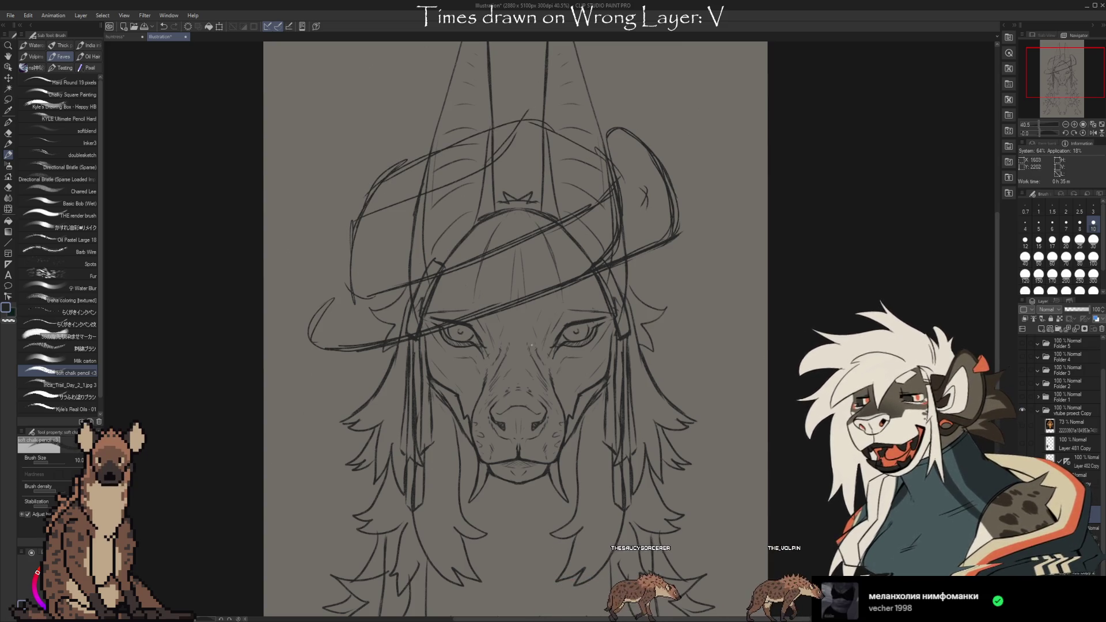
key("ctrl+z")
key("ctrl+z")
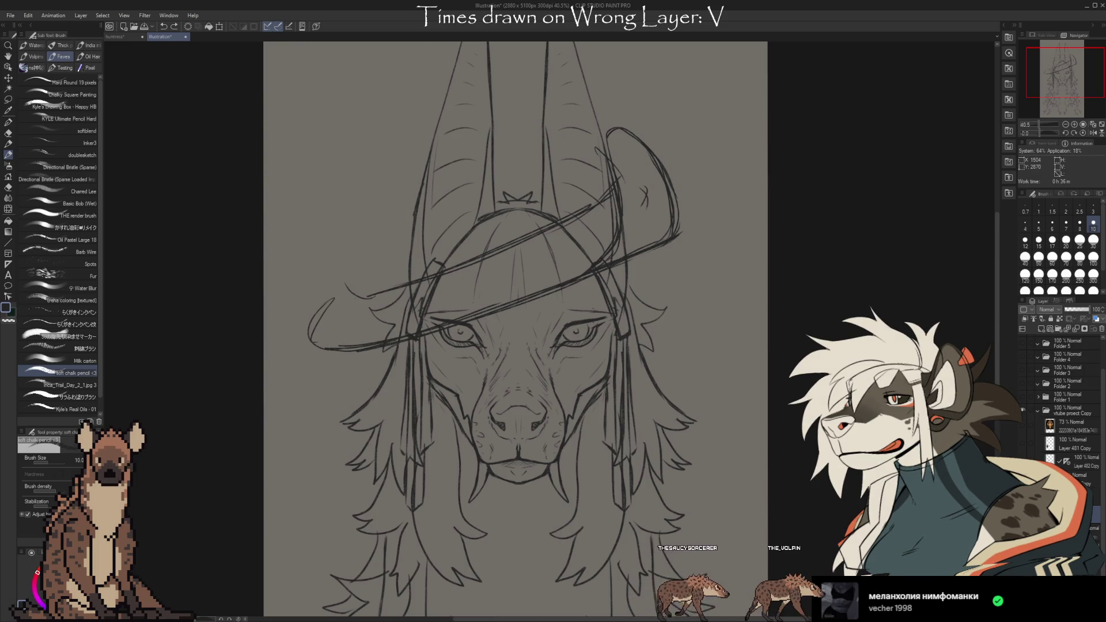
key("ctrl+z")
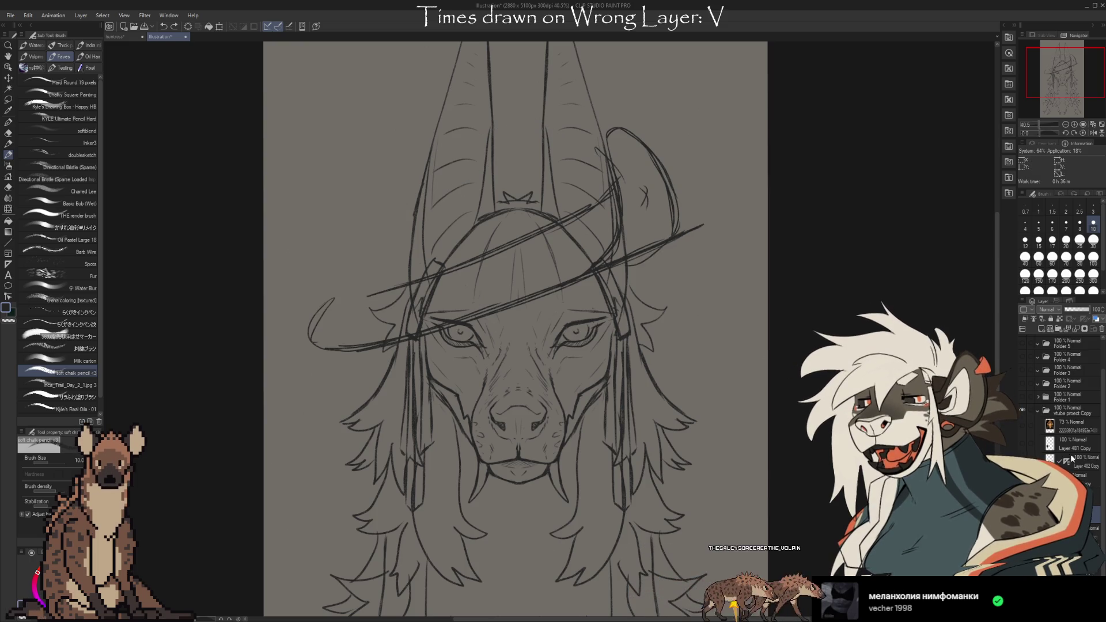
left_click(1102, 331)
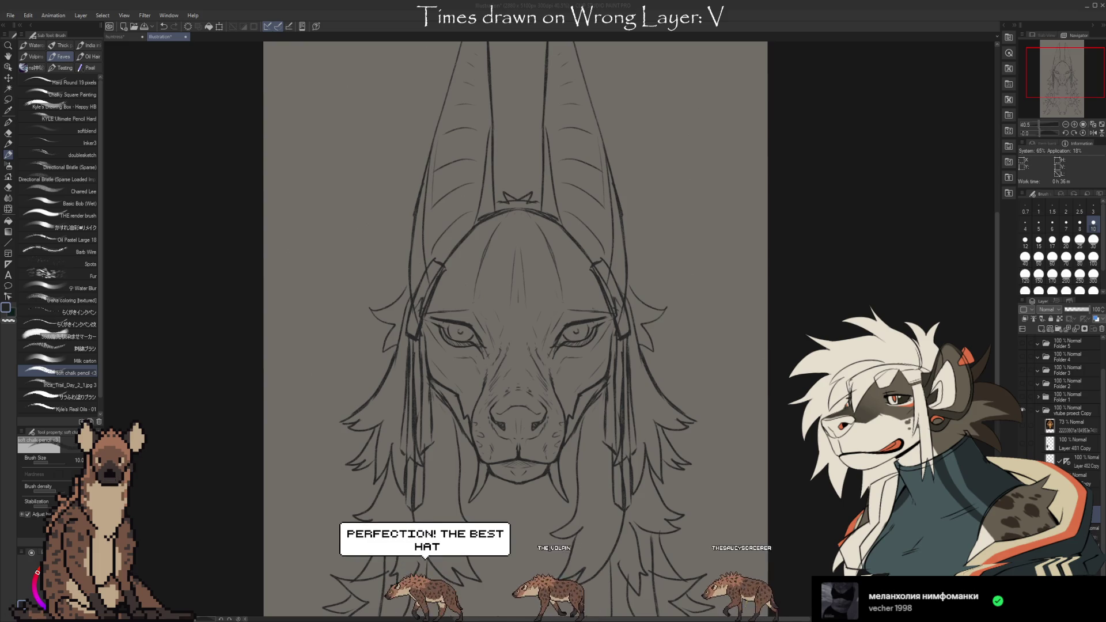
At brush size 25, draw the mirrored brim curve sweeping up into curled ends
left_click(556, 290)
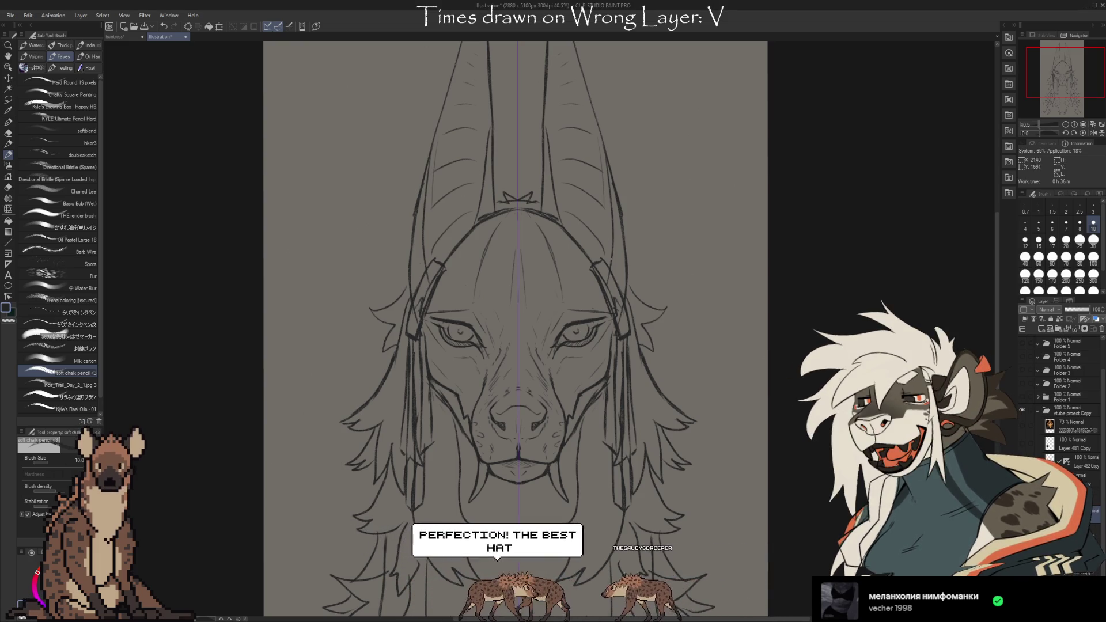
key("bracketright")
left_click_drag(640, 249, 523, 303)
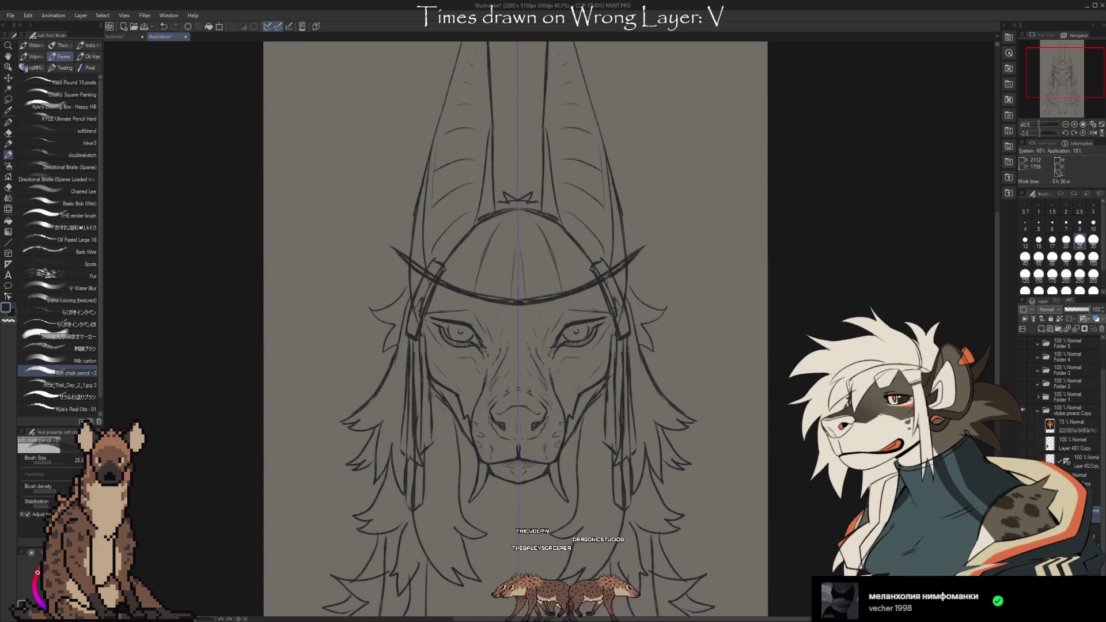
mouse_move(631, 246)
left_mouse_down()
mouse_move(671, 212)
mouse_move(713, 262)
left_mouse_up()
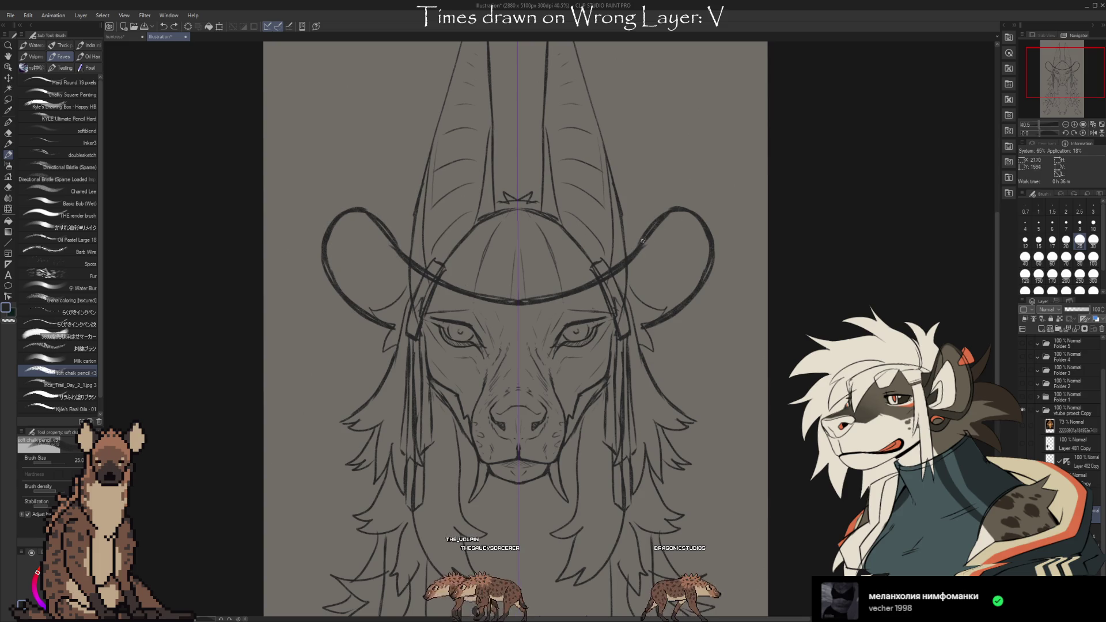
Add the braided hat band, the arched crown top and the sagging inner brim curve
mouse_move(443, 242)
left_mouse_down()
mouse_move(598, 241)
mouse_move(431, 253)
mouse_move(515, 244)
left_mouse_up()
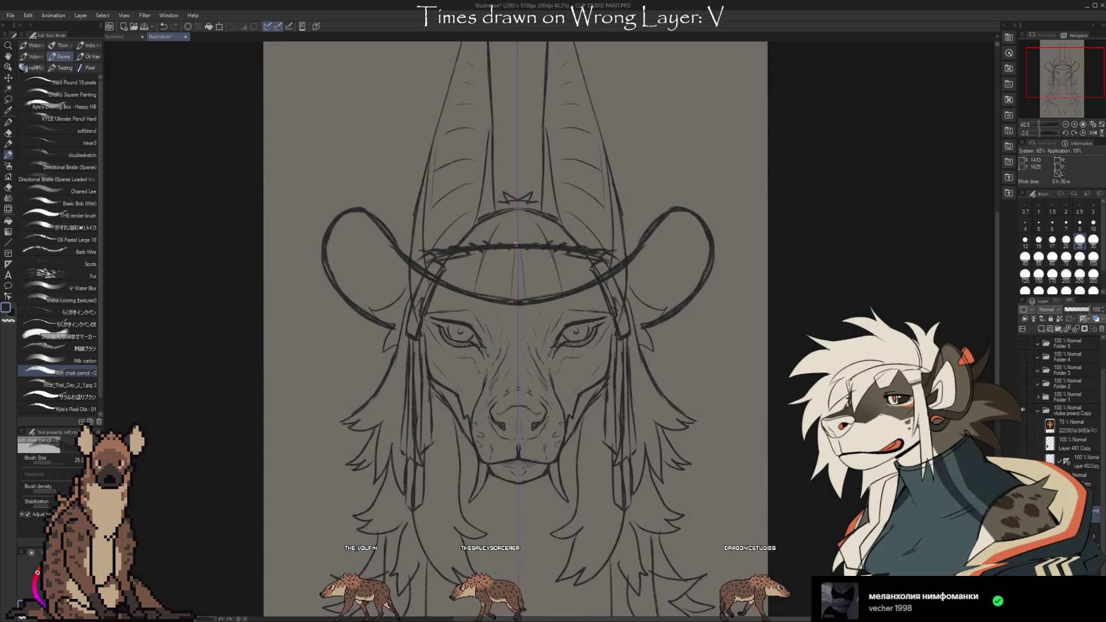
left_click_drag(609, 252, 424, 253)
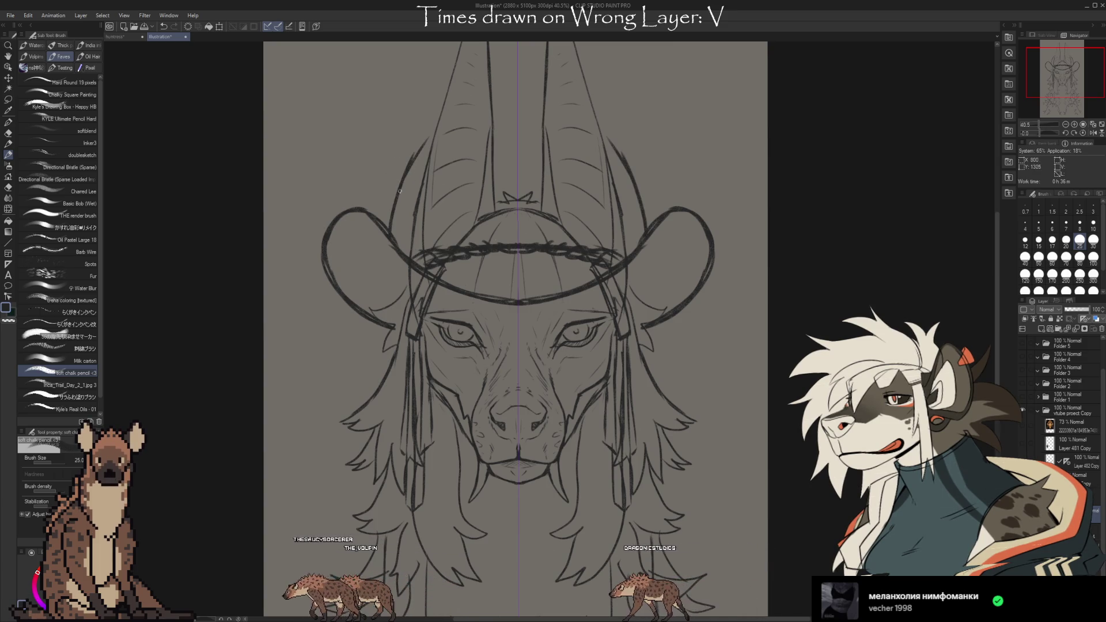
mouse_move(614, 153)
left_mouse_down()
mouse_move(490, 126)
mouse_move(419, 166)
left_mouse_up()
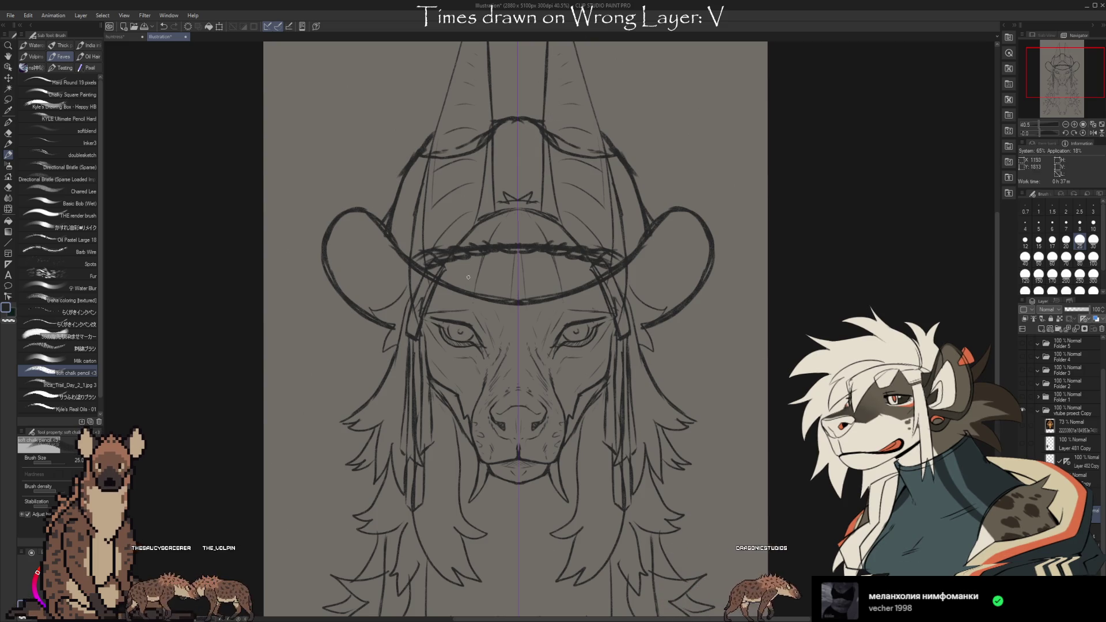
left_click_drag(447, 273, 593, 273)
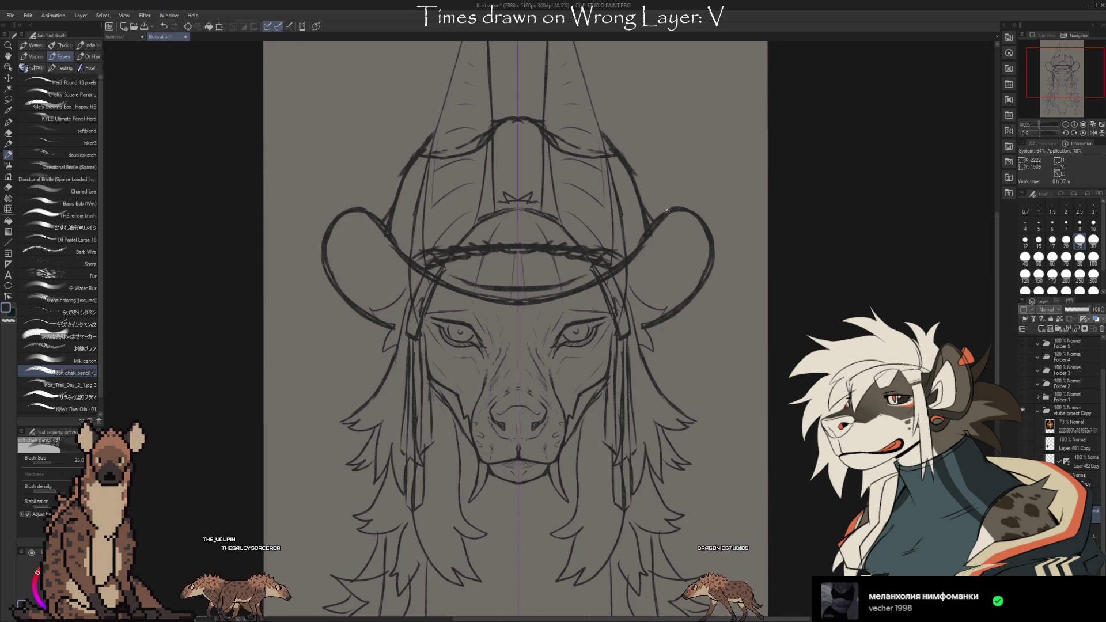
Erase the upswept outer brim tips on both sides of the hat
key("e")
left_click_drag(334, 217, 368, 209)
left_click_drag(668, 211, 700, 218)
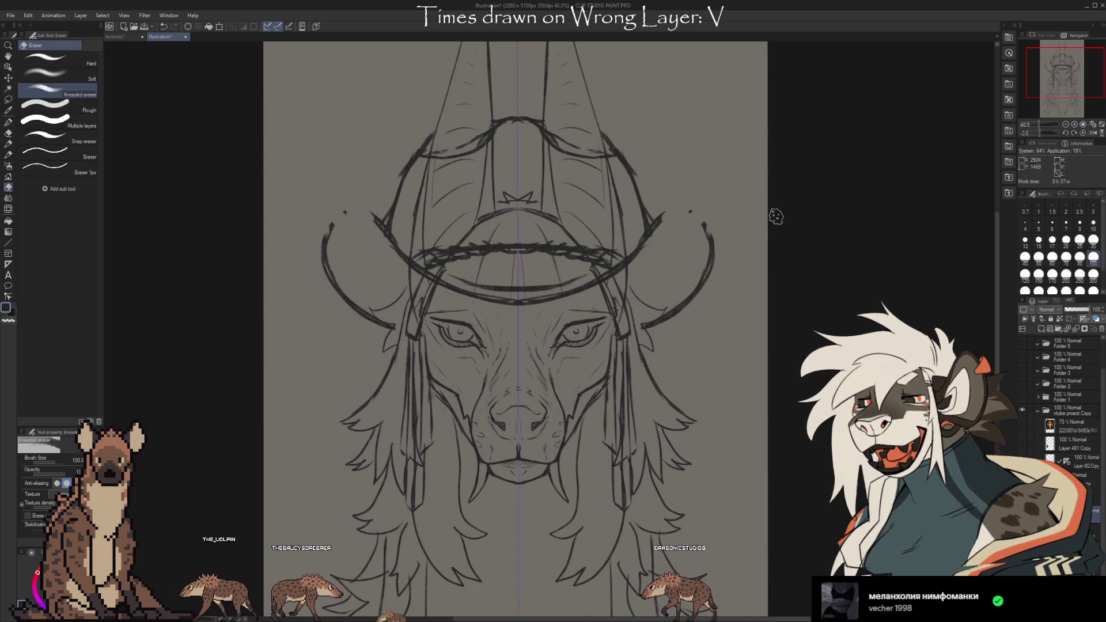
key("b")
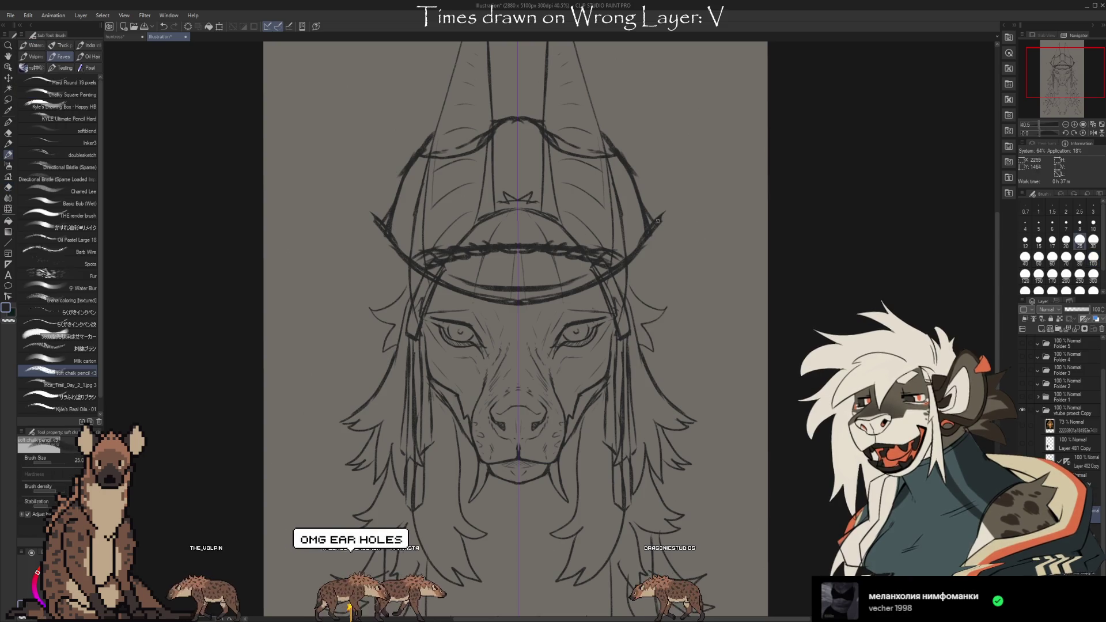
Draw large mirrored ears with inner-ear detail curves, undoing one stray stroke
mouse_move(660, 216)
left_mouse_down()
mouse_move(723, 138)
mouse_move(726, 268)
mouse_move(644, 326)
left_mouse_up()
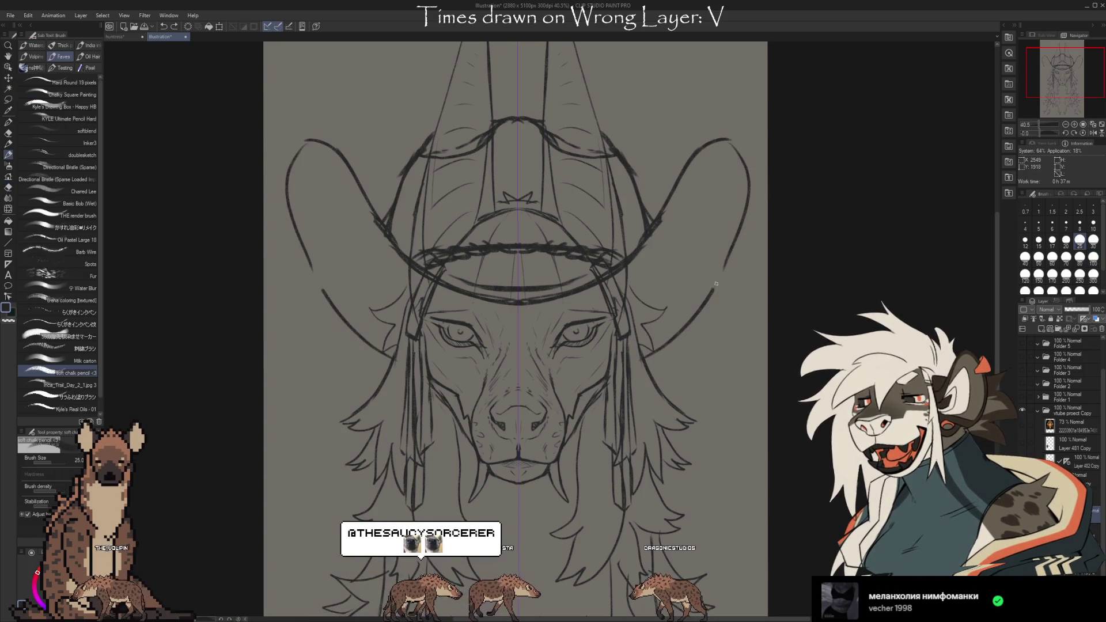
left_click_drag(749, 195, 739, 160)
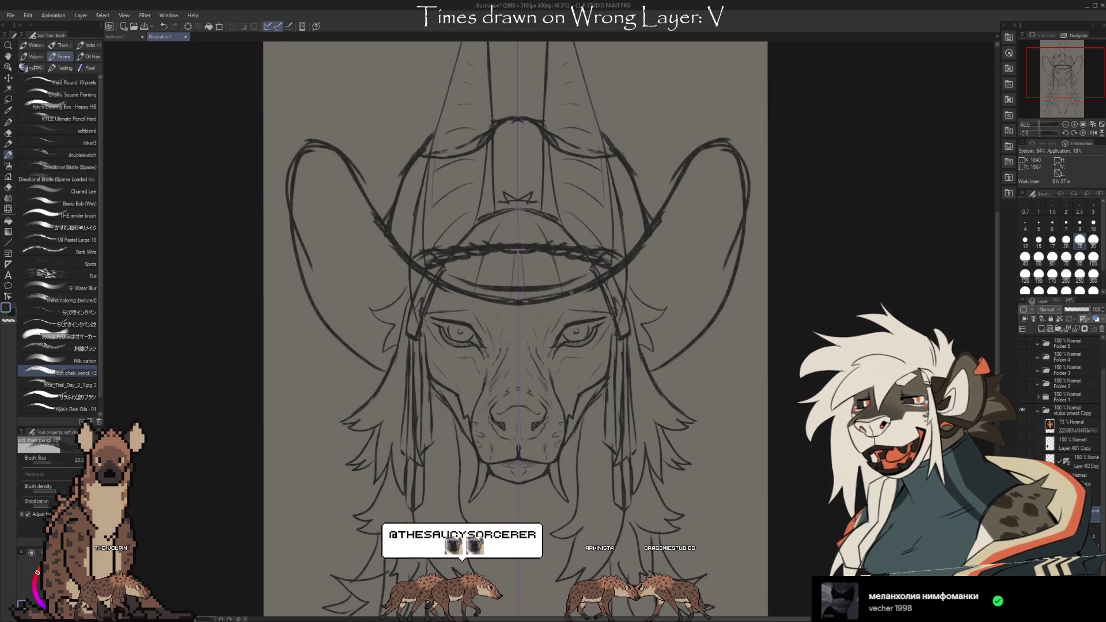
left_click_drag(375, 366, 299, 214)
key("ctrl+z")
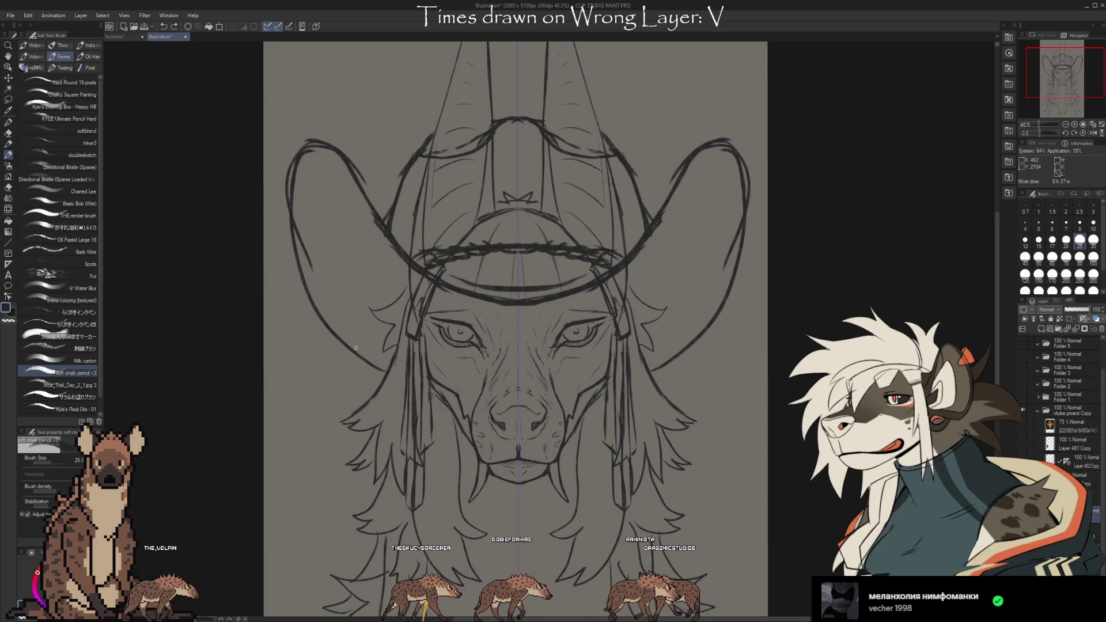
key("e")
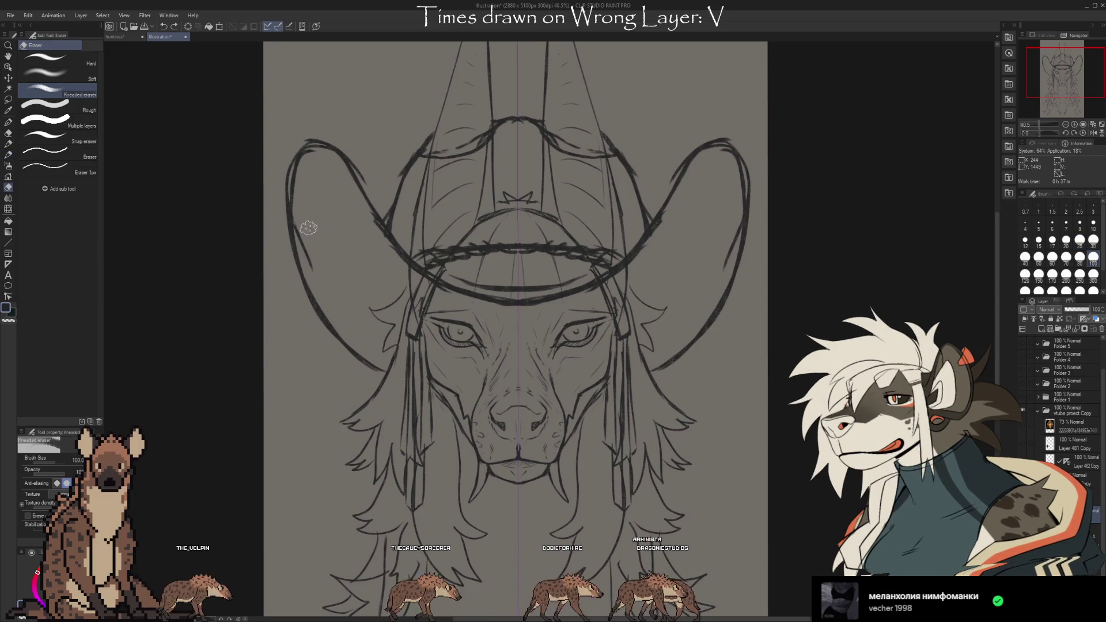
key("b")
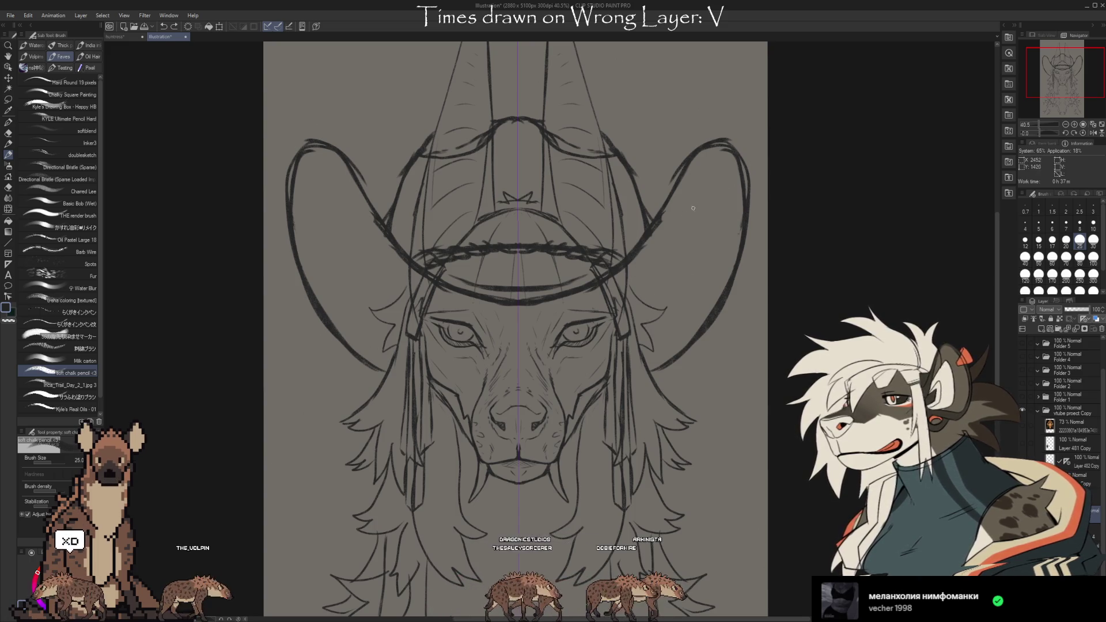
left_click_drag(668, 245, 690, 303)
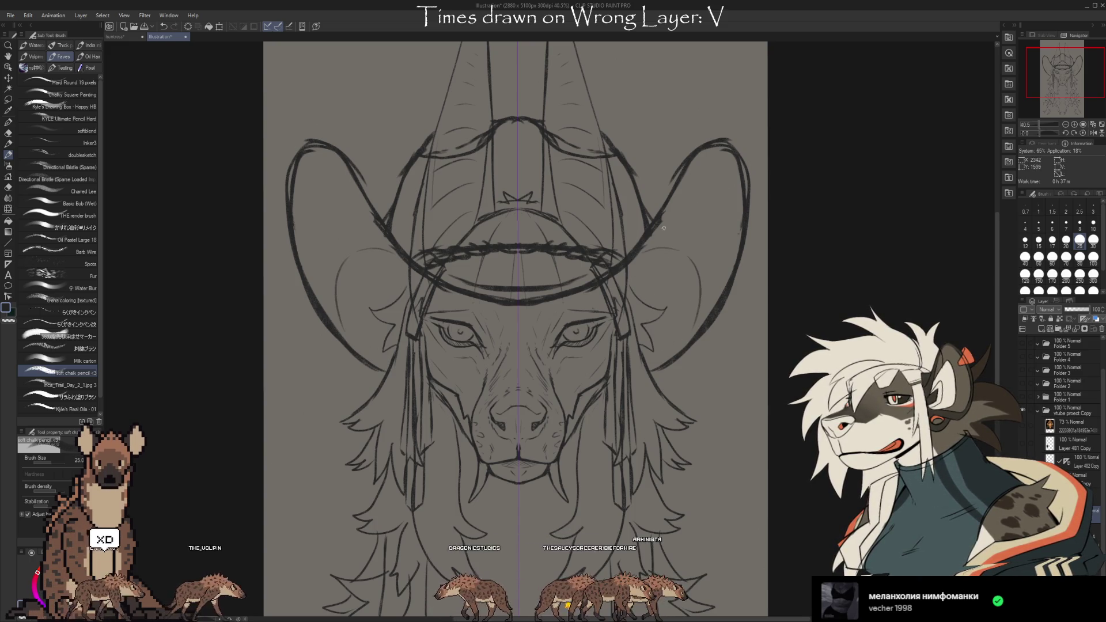
mouse_move(649, 257)
left_mouse_down()
mouse_move(694, 236)
mouse_move(718, 246)
left_mouse_up()
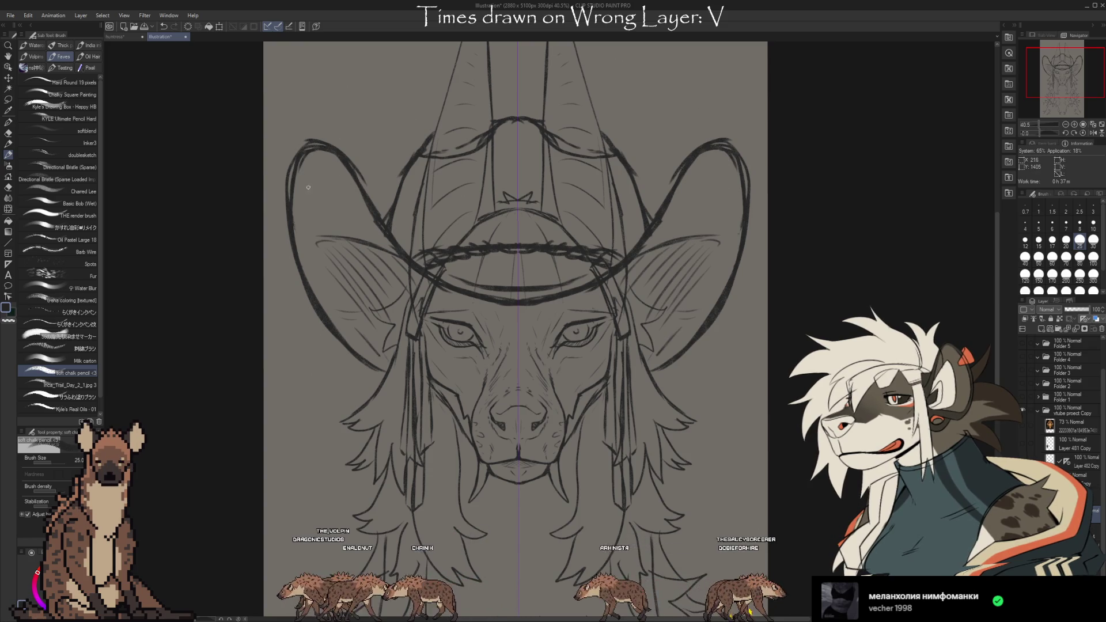
Pan and zoom the view around the ears, then select the Soft airbrush
mouse_move(299, 167)
left_mouse_down()
mouse_move(270, 213)
mouse_move(274, 233)
left_mouse_up()
scroll(634, 374, "down", 2)
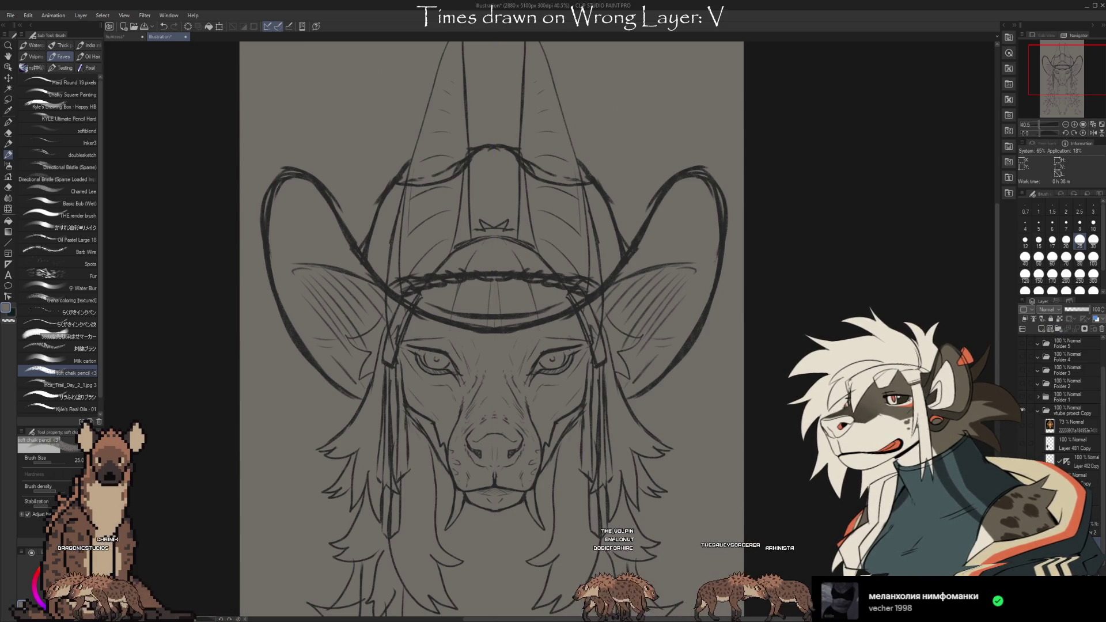
key("b")
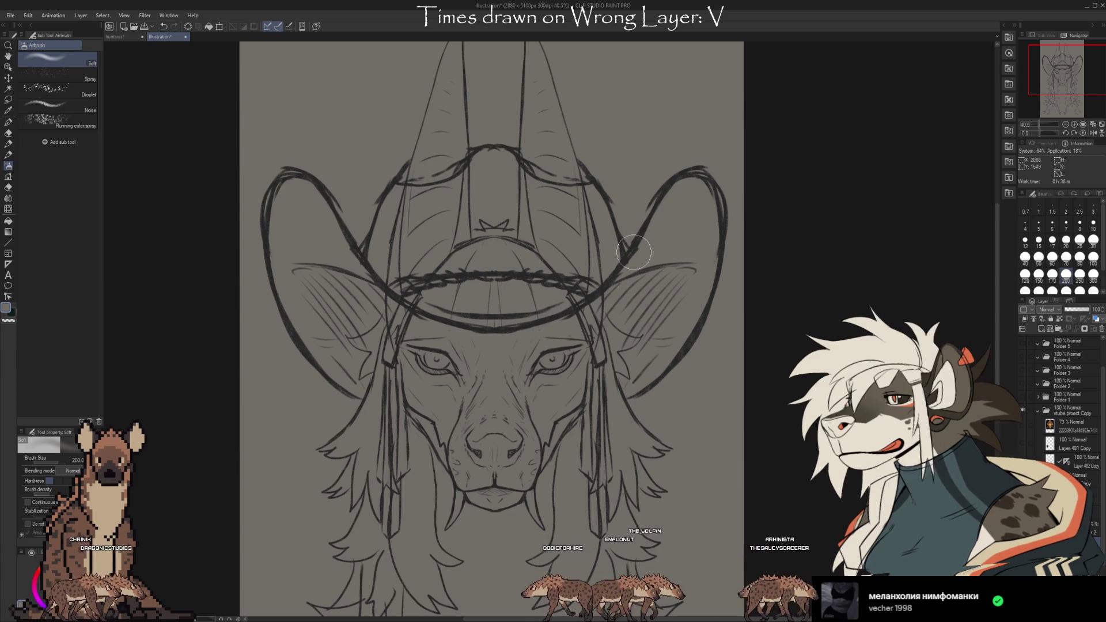